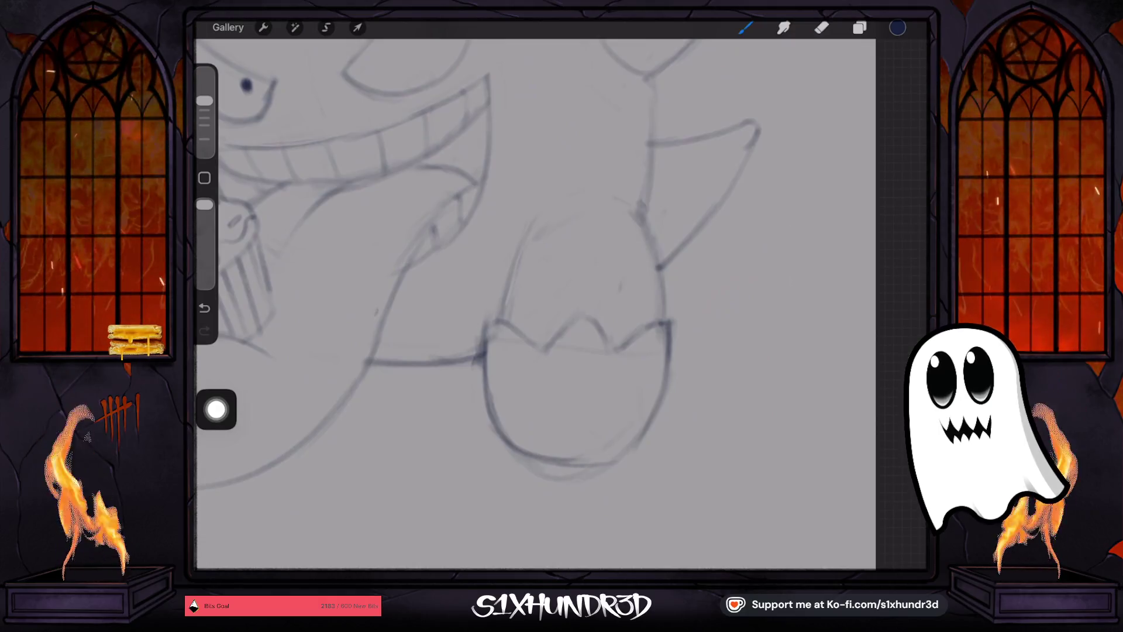
Try a larger eraser, then undo the erase strokes and restore the full upright sketch view.
left_click(821, 28)
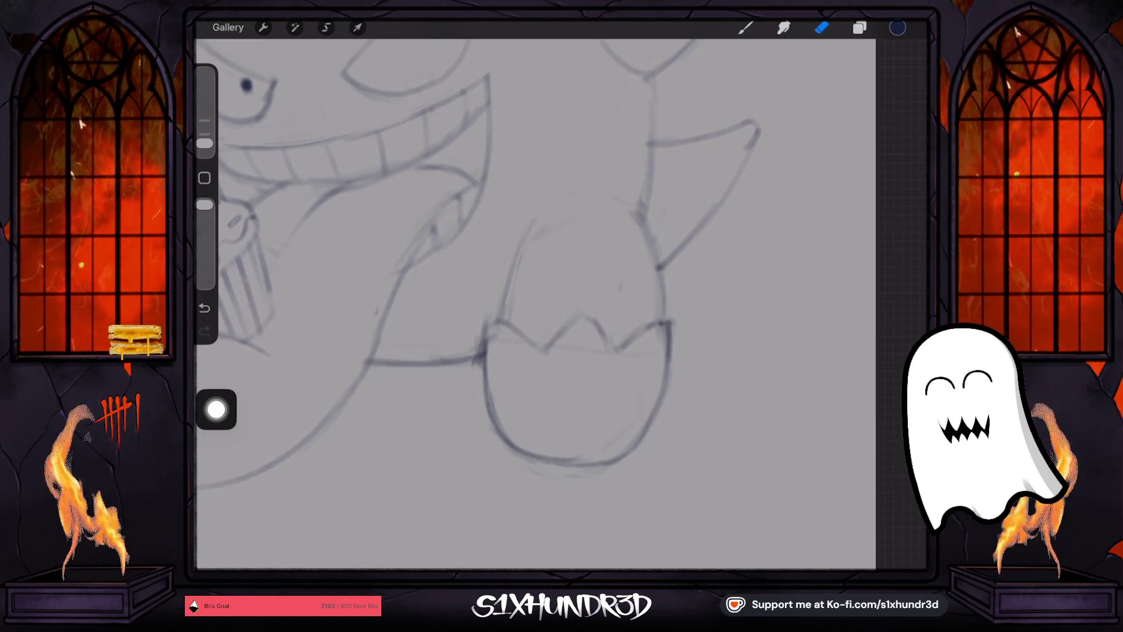
left_click_drag(204, 143, 204, 134)
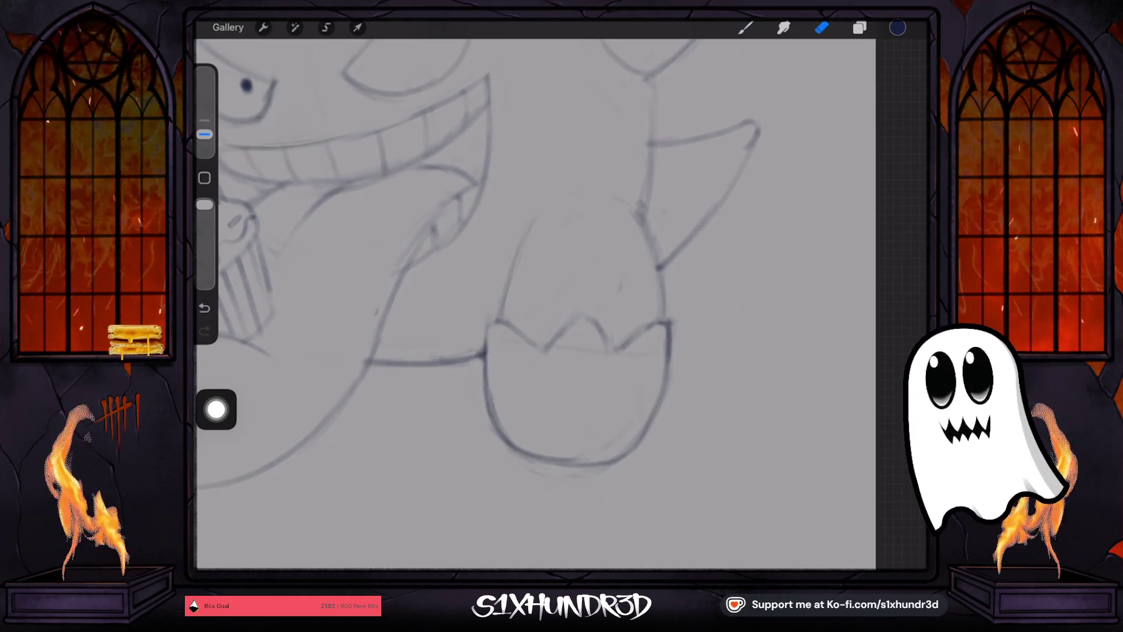
scroll(535, 304, "down", 5)
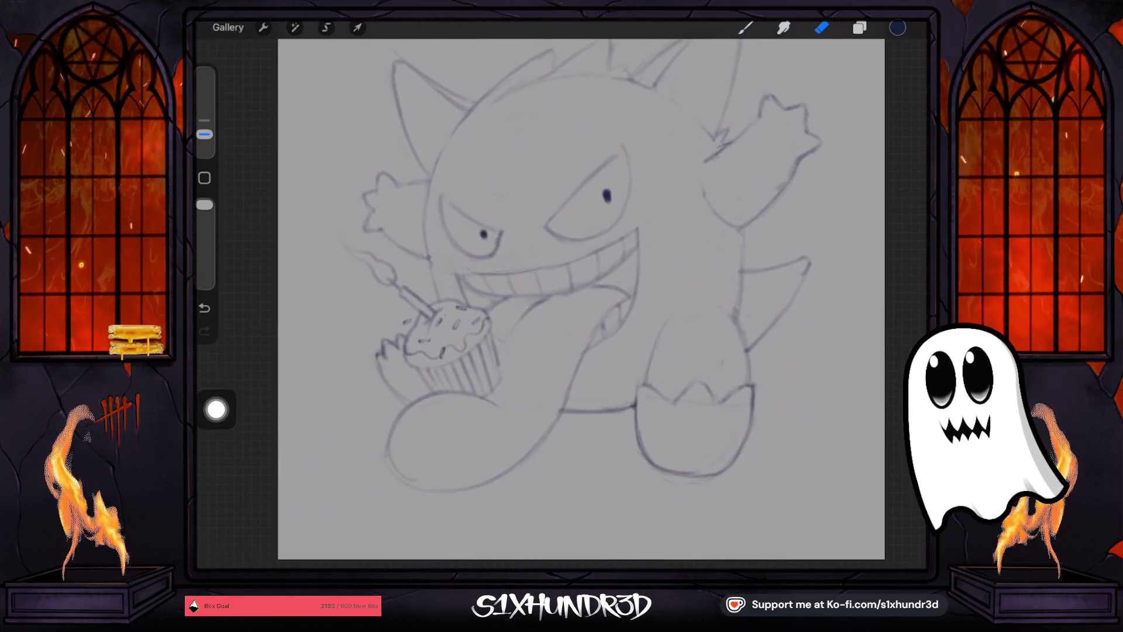
left_click(204, 307)
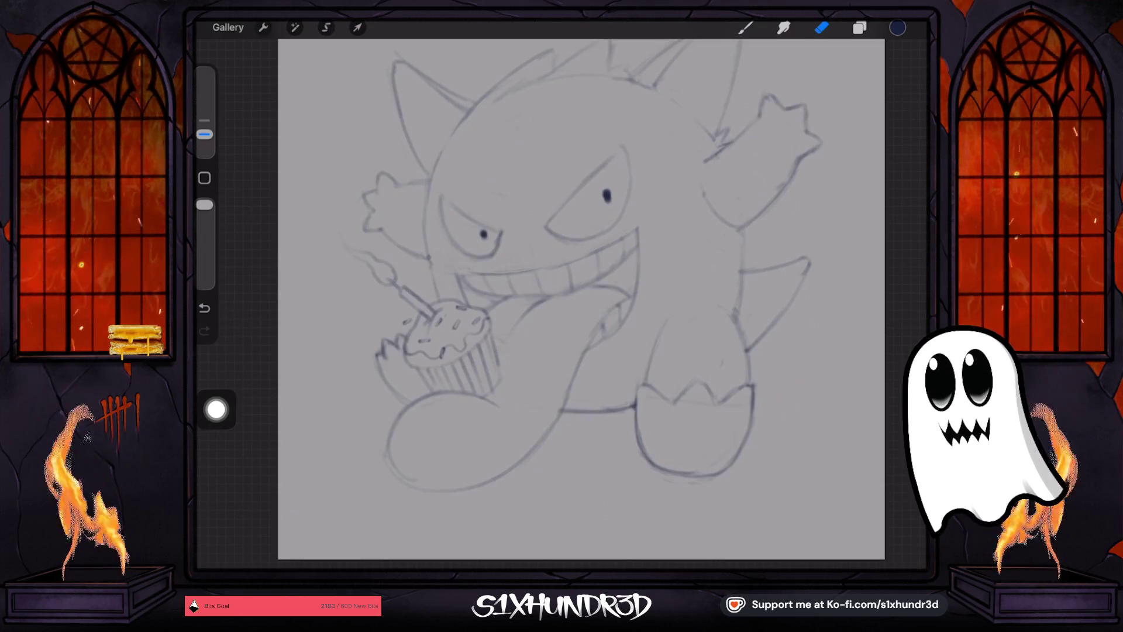
scroll(581, 298, "up", 3)
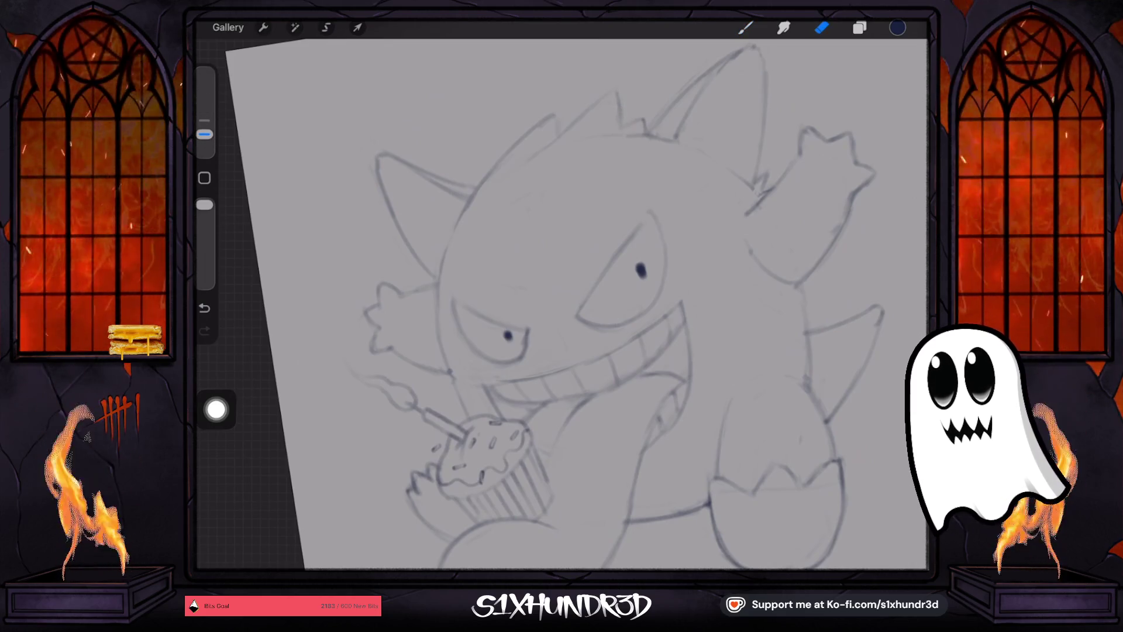
key("ctrl+z")
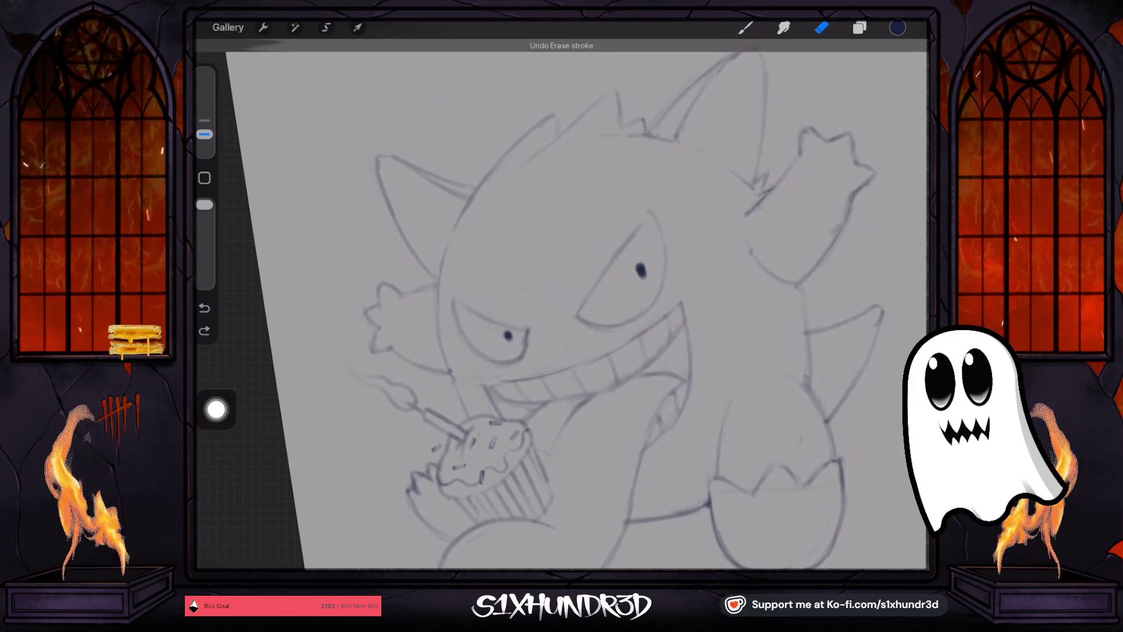
key("ctrl+z")
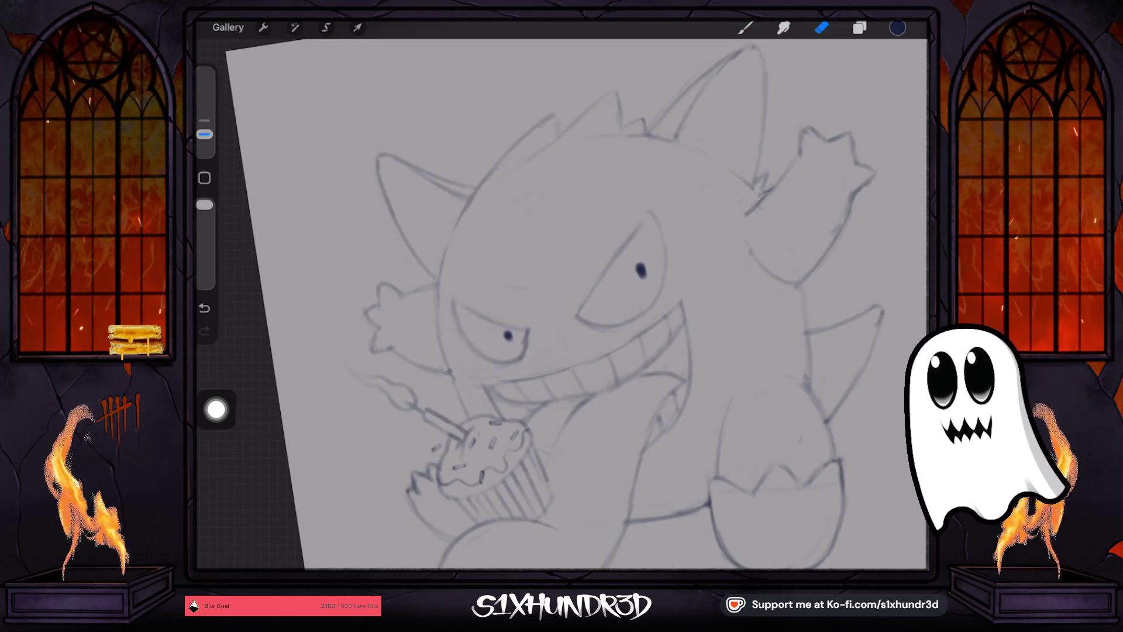
key("ctrl+0")
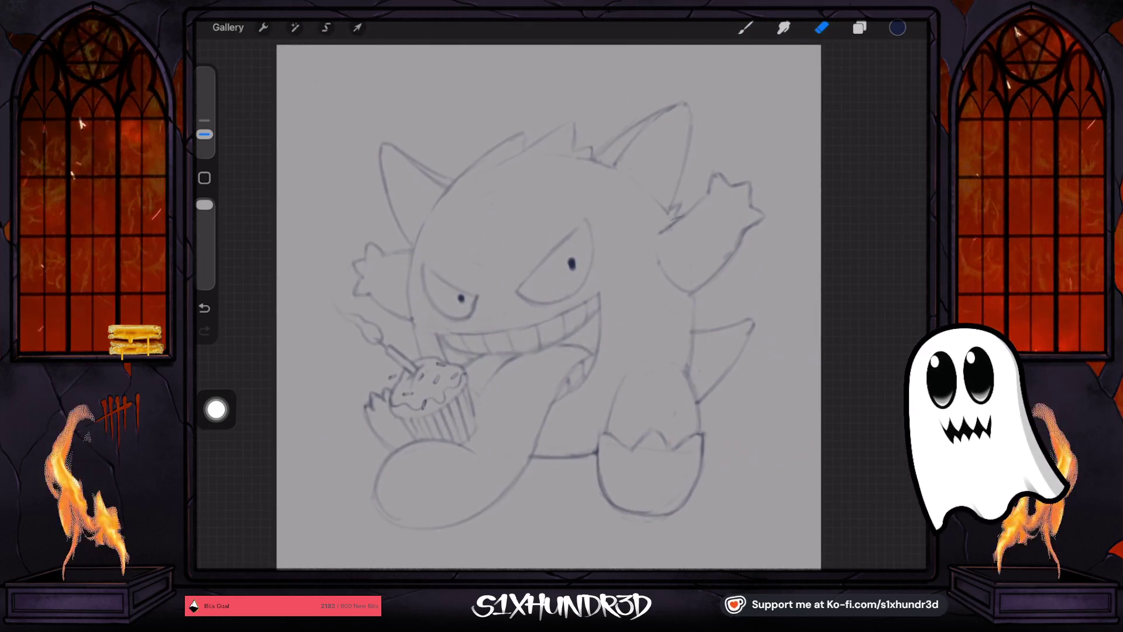
key("b")
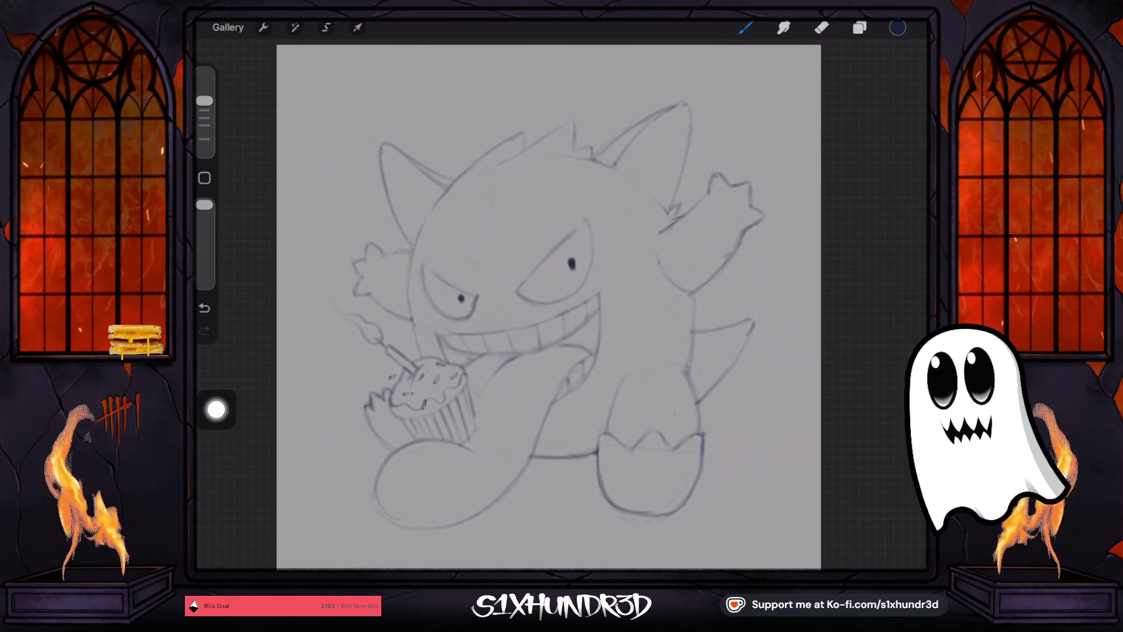
Darken the line below Gengar's face and the left corner of his grin.
scroll(561, 305, "up", 3)
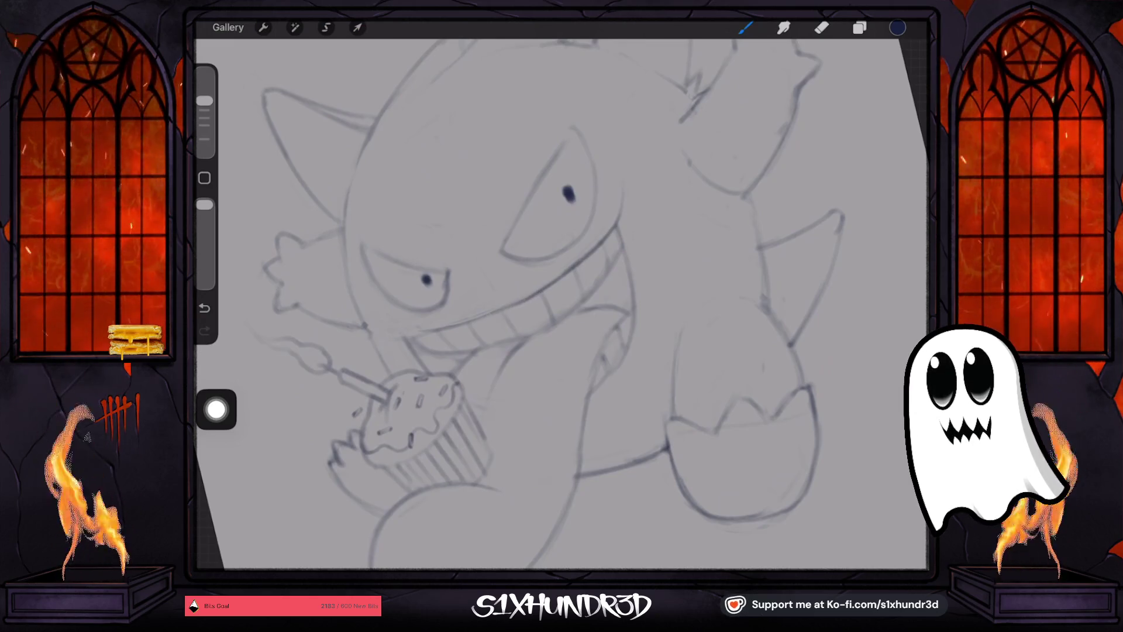
left_click_drag(421, 409, 462, 433)
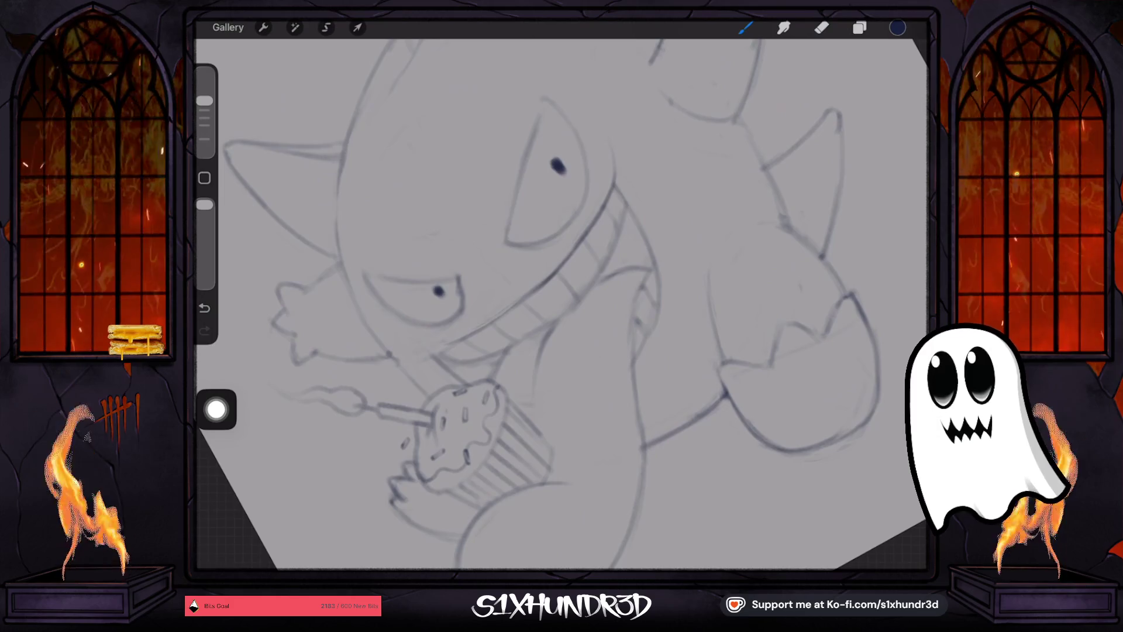
scroll(485, 404, "up", 3)
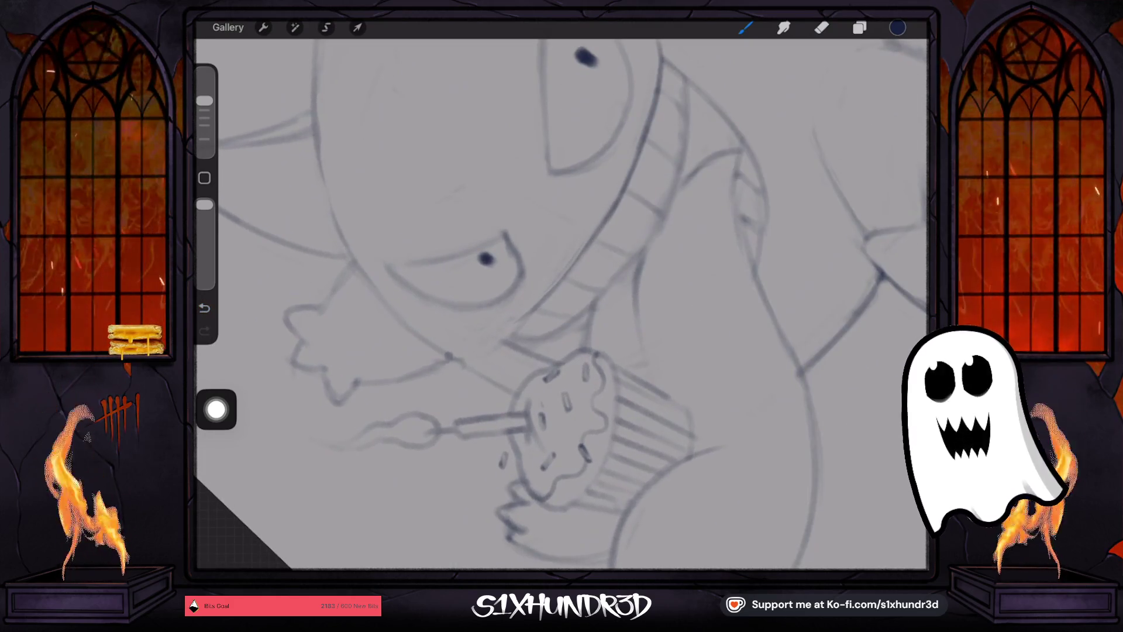
mouse_move(597, 231)
left_mouse_down()
mouse_move(496, 345)
mouse_move(562, 293)
left_mouse_up()
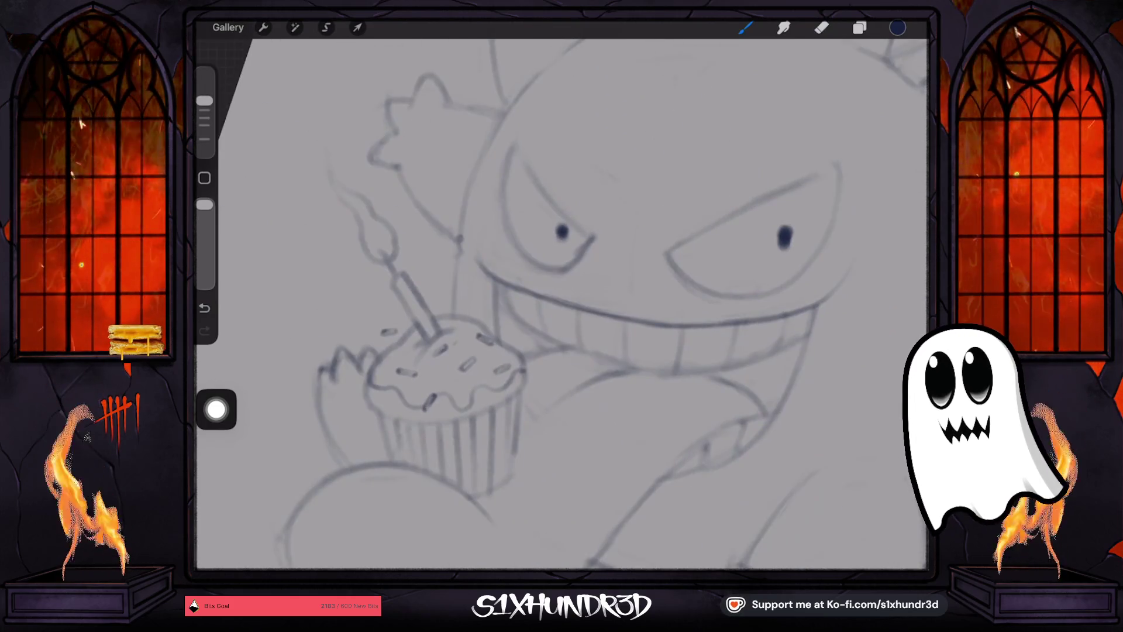
left_click_drag(495, 276, 498, 342)
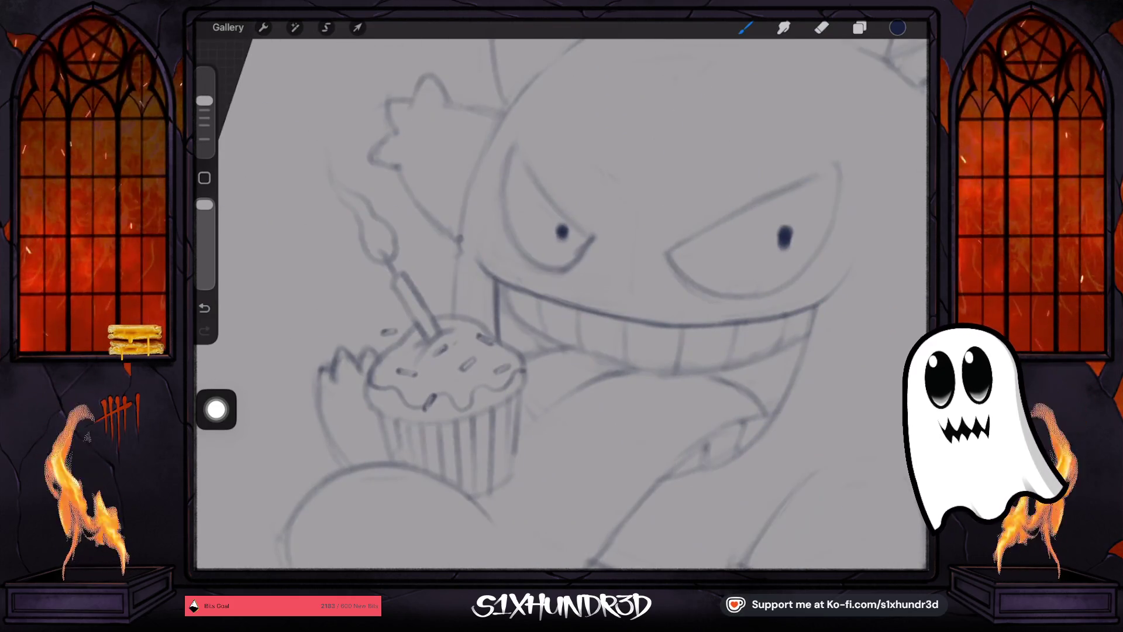
mouse_move(500, 287)
left_mouse_down()
mouse_move(523, 307)
mouse_move(514, 340)
left_mouse_up()
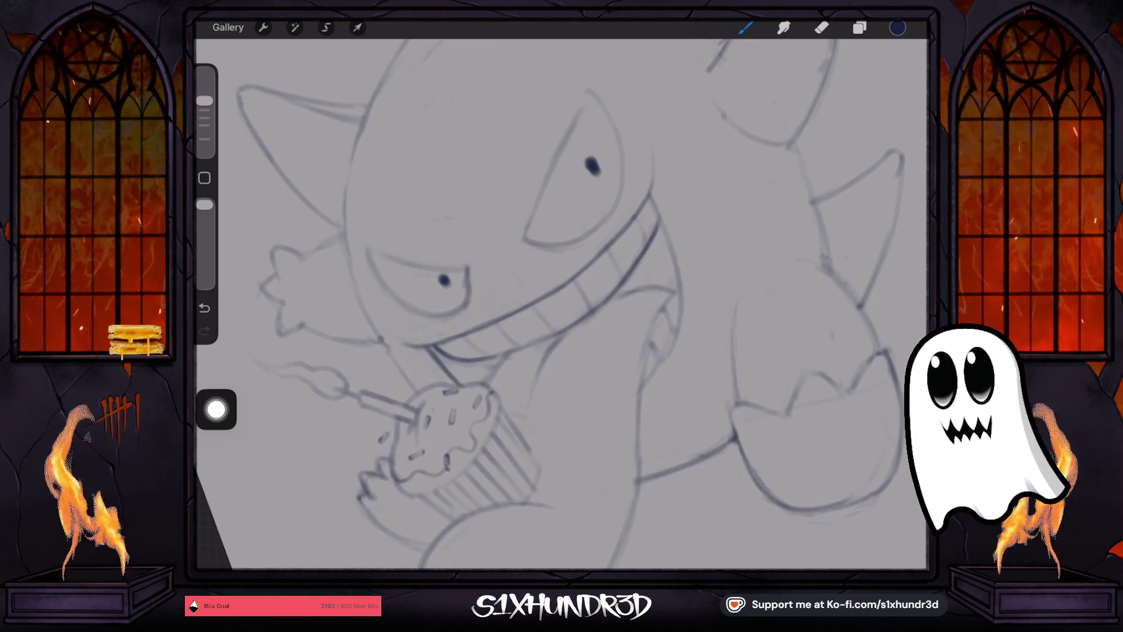
Remove a stray dot near the nose and darken Gengar's right eyebrow line.
left_click_drag(507, 354, 514, 328)
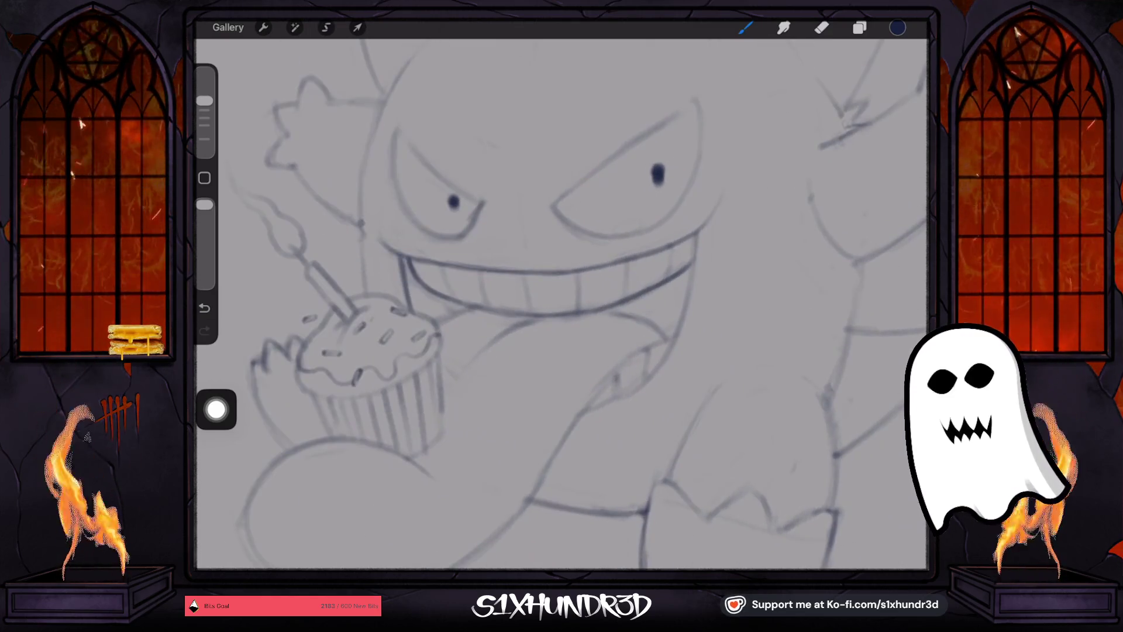
left_click_drag(204, 100, 204, 110)
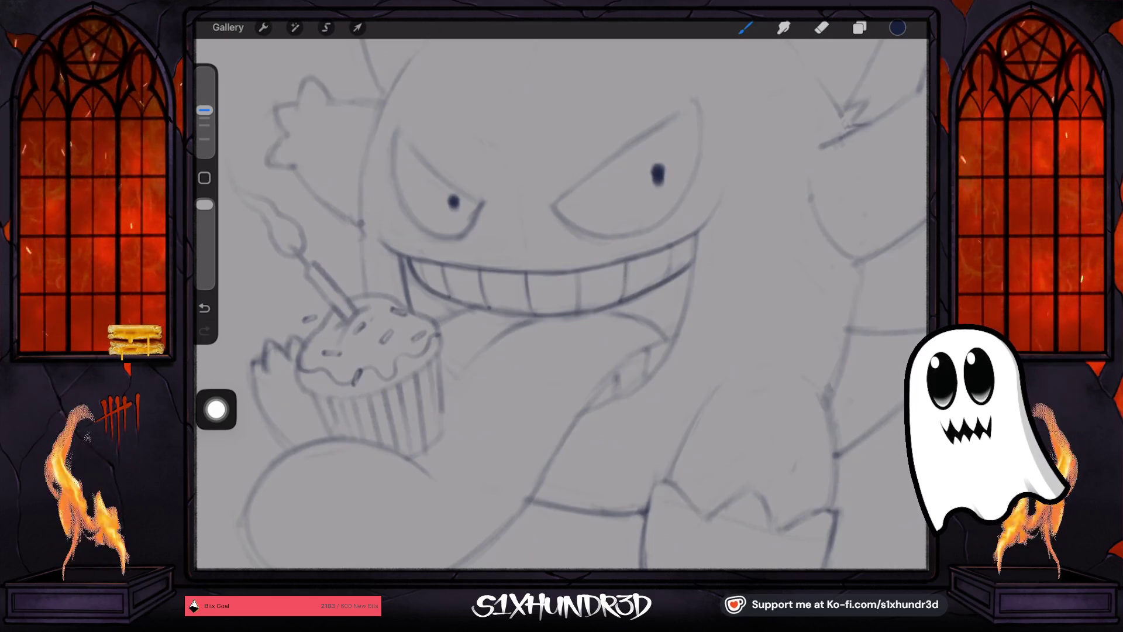
left_click_drag(204, 110, 204, 100)
scroll(561, 304, "down", 3)
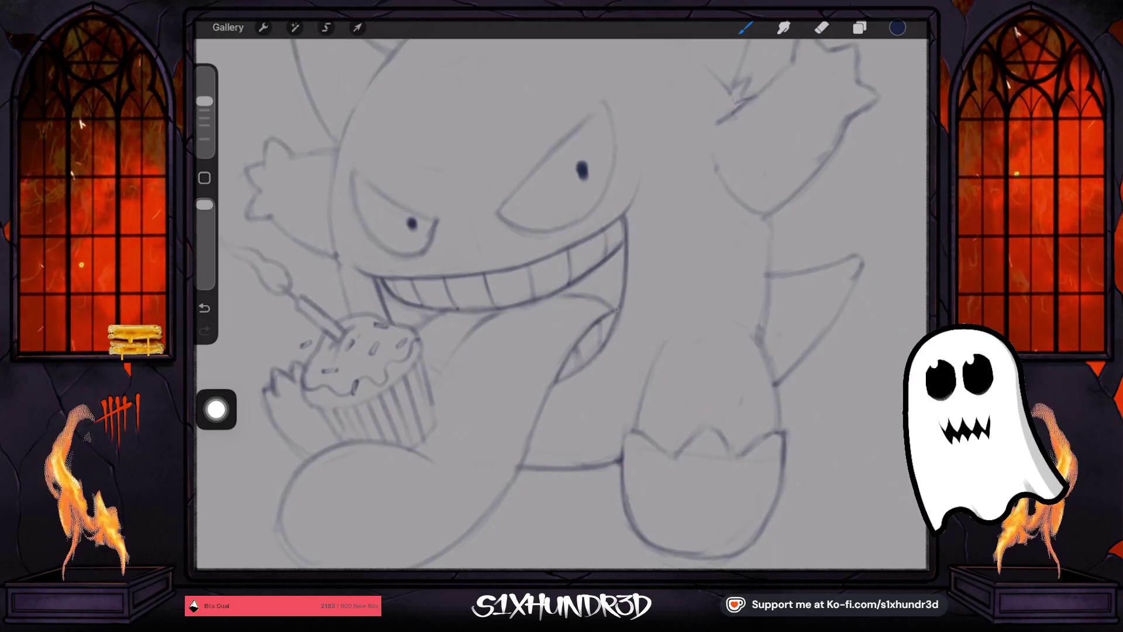
scroll(562, 304, "up", 2)
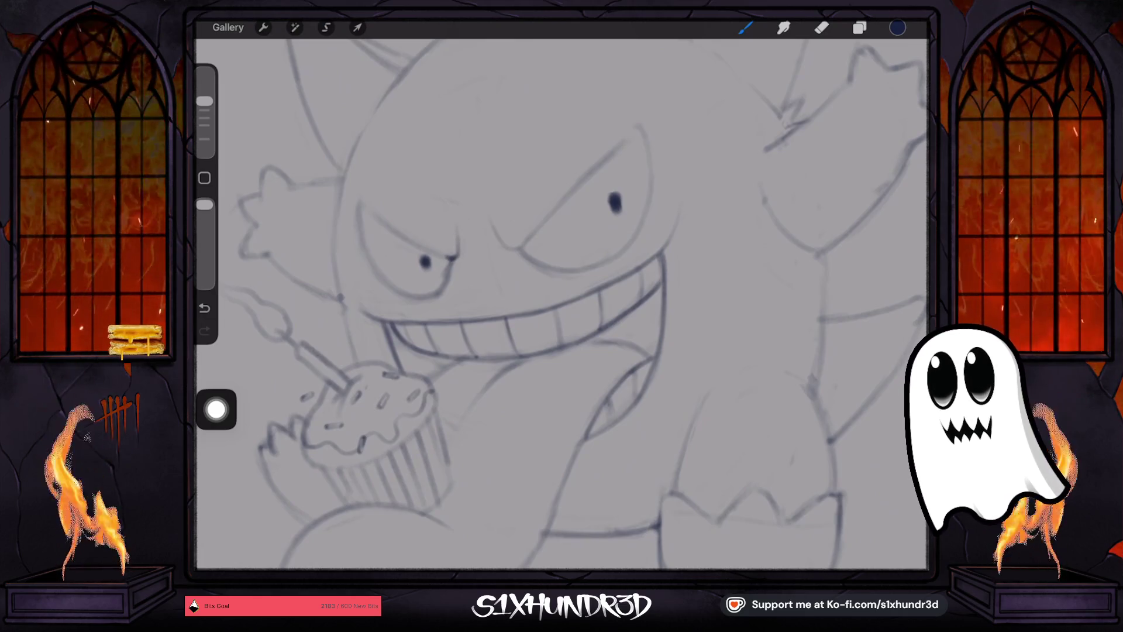
scroll(561, 304, "up", 1)
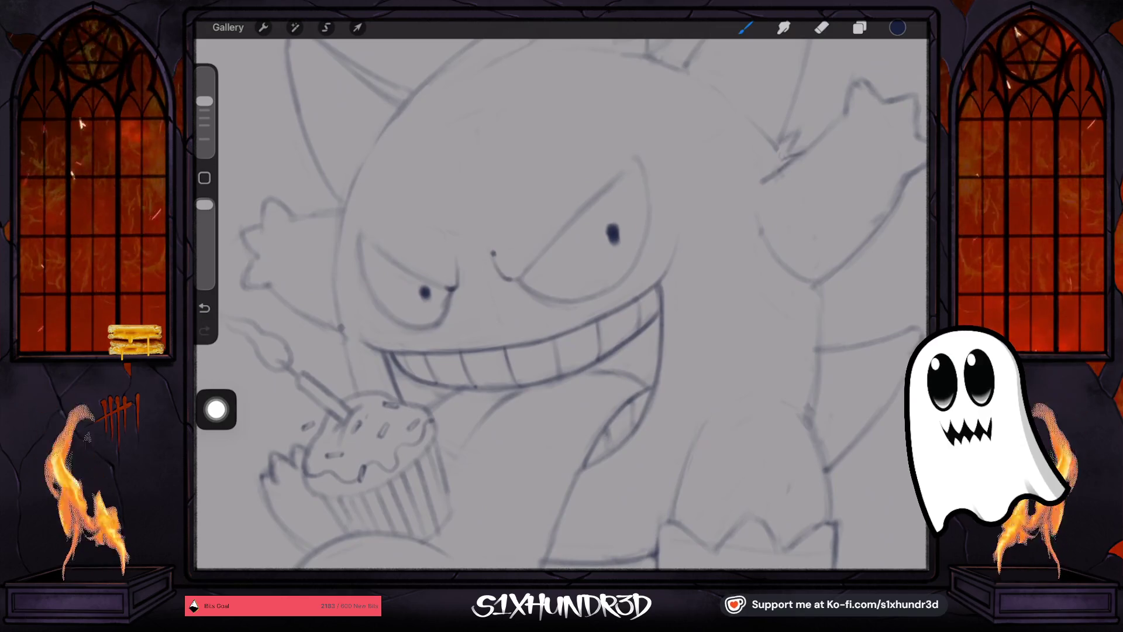
key("ctrl+z")
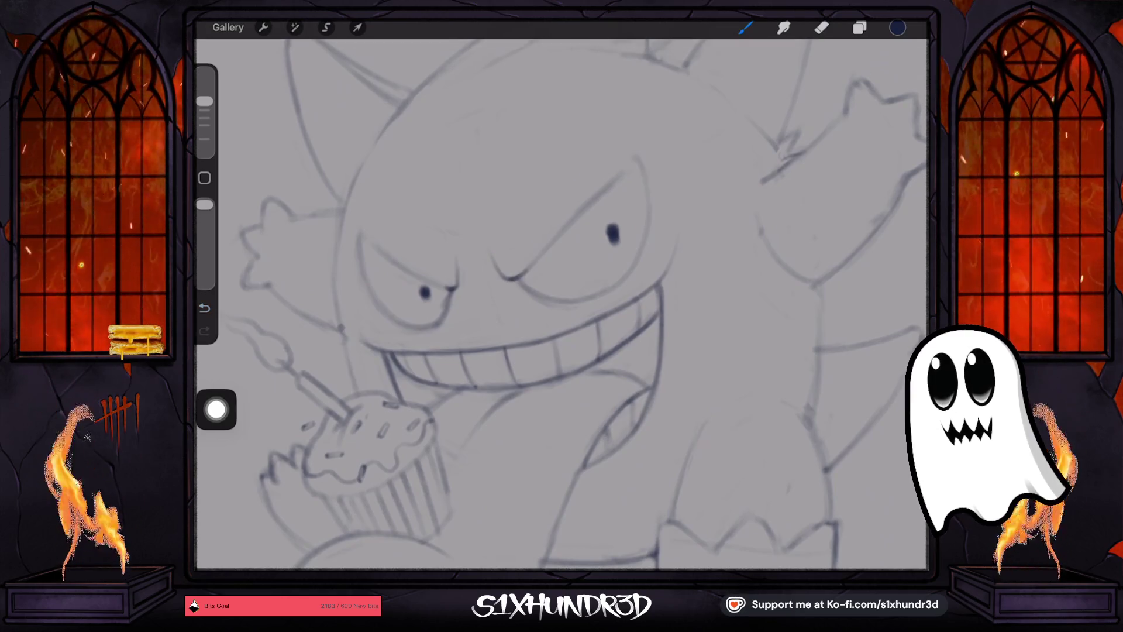
left_click_drag(541, 260, 609, 182)
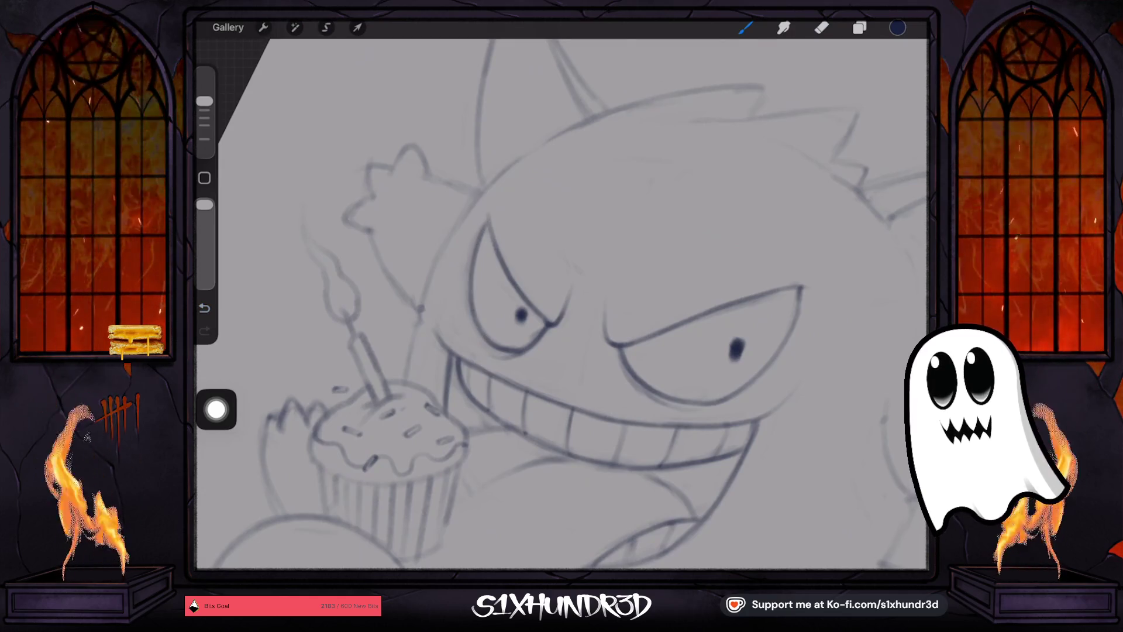
Darken the left cheek outline and the head's upper-left, top and left outlines.
mouse_move(420, 317)
left_mouse_down()
mouse_move(407, 378)
mouse_move(433, 275)
mouse_move(482, 194)
mouse_move(564, 131)
left_mouse_up()
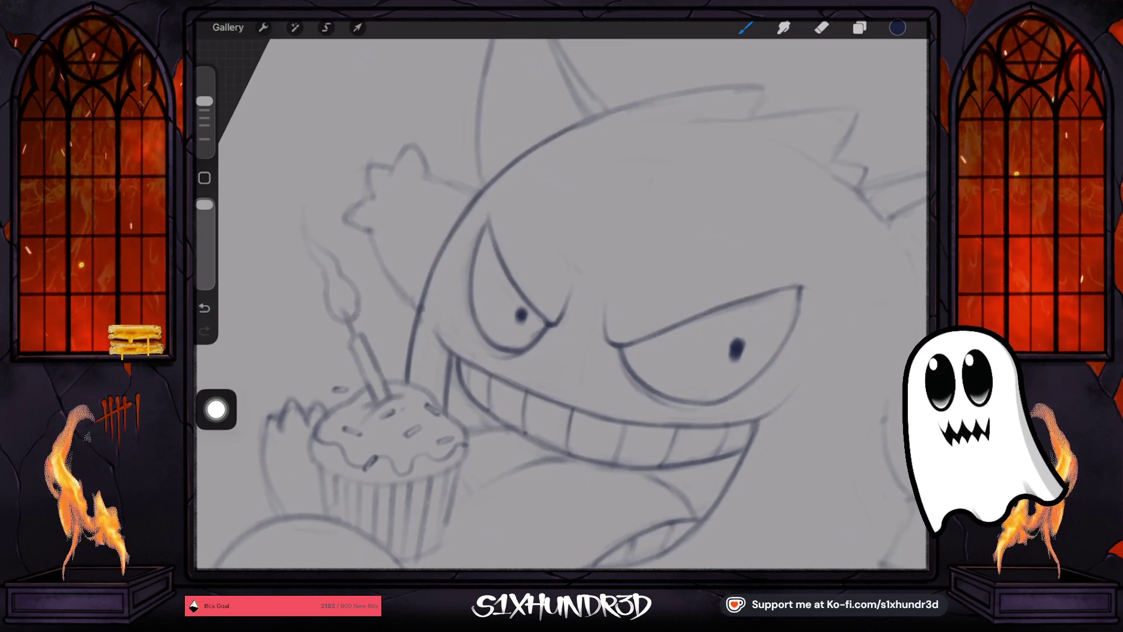
left_click_drag(562, 304, 538, 351)
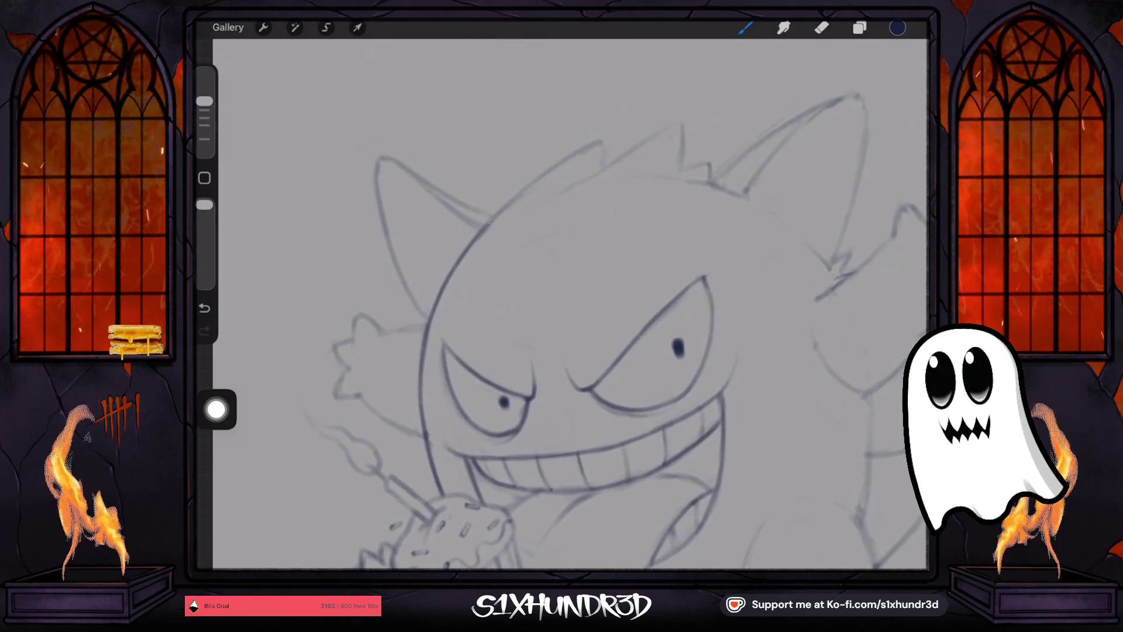
left_click_drag(488, 225, 577, 149)
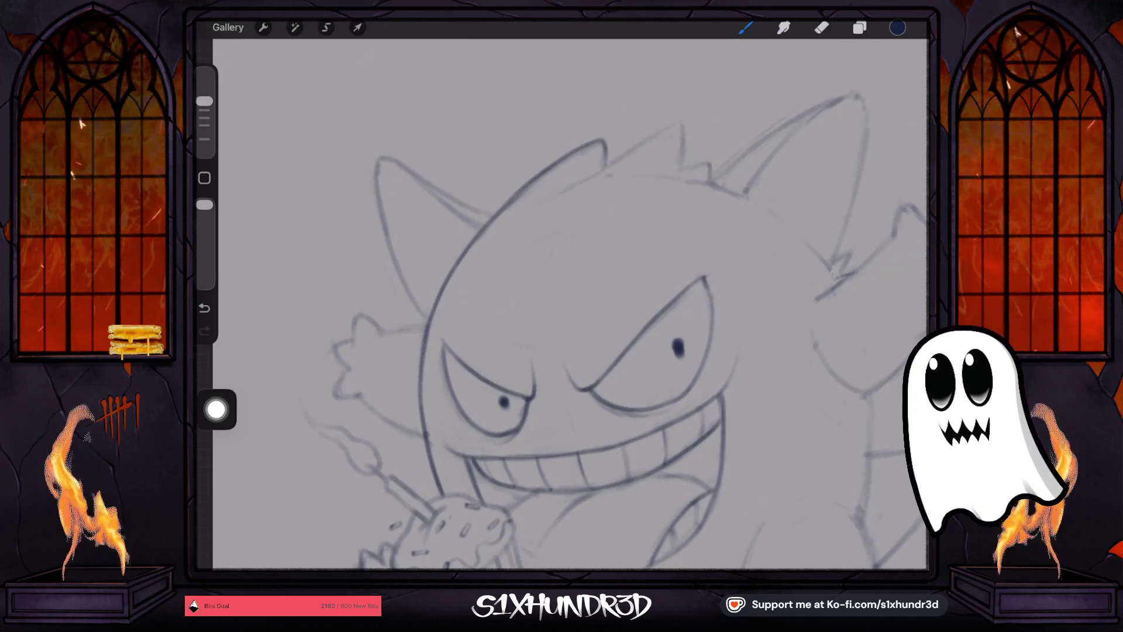
left_click_drag(591, 176, 681, 121)
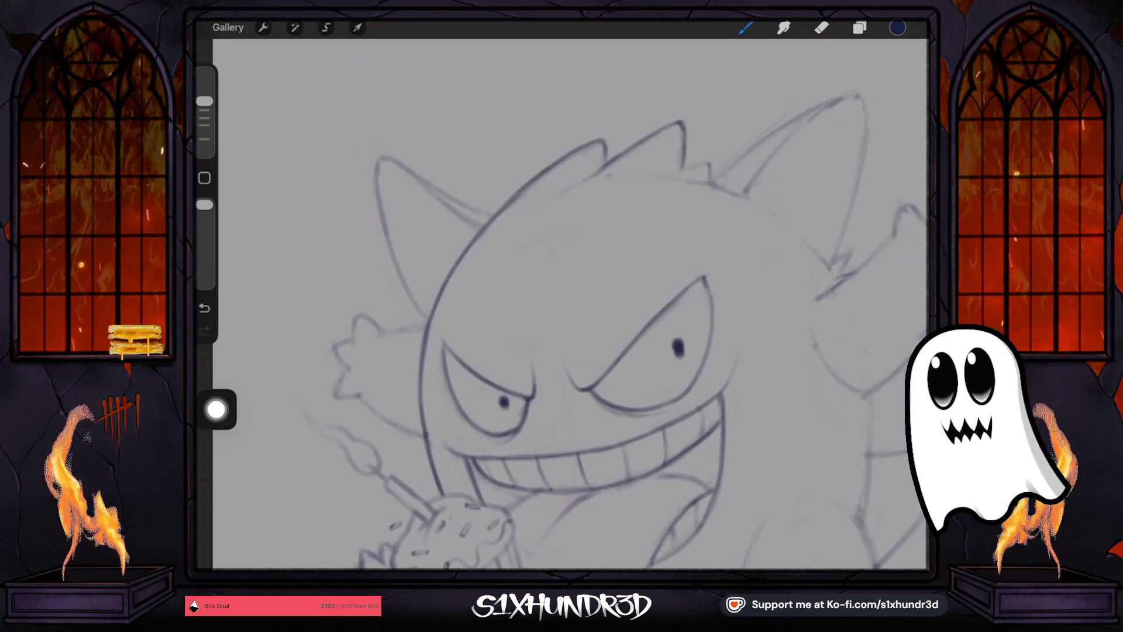
left_click_drag(585, 293, 643, 246)
left_click_drag(563, 227, 525, 289)
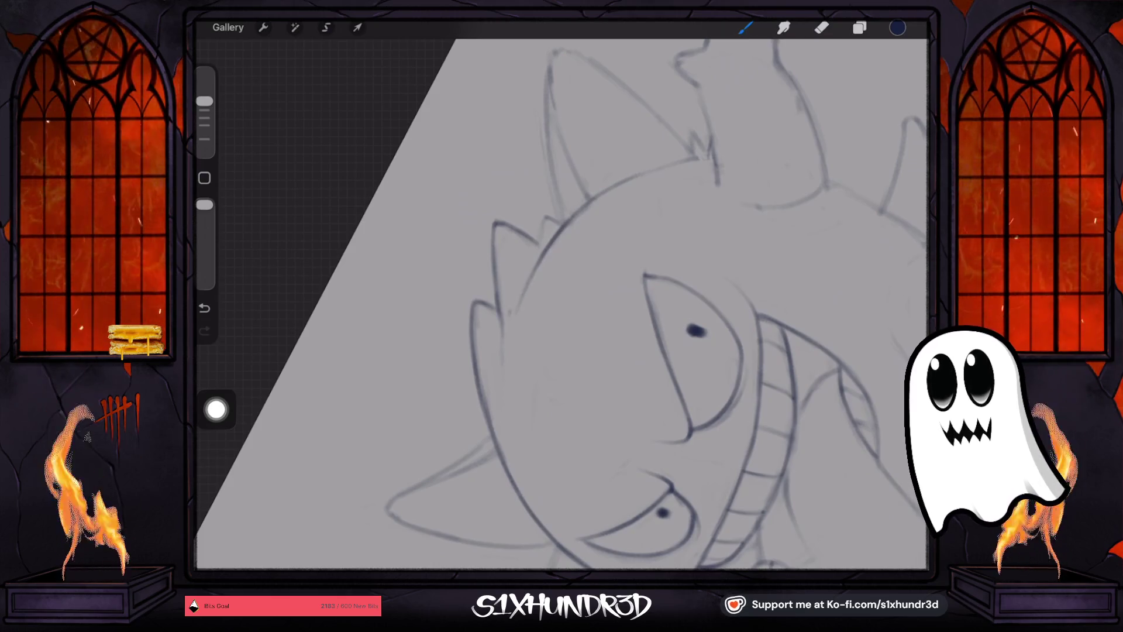
left_click_drag(585, 293, 550, 328)
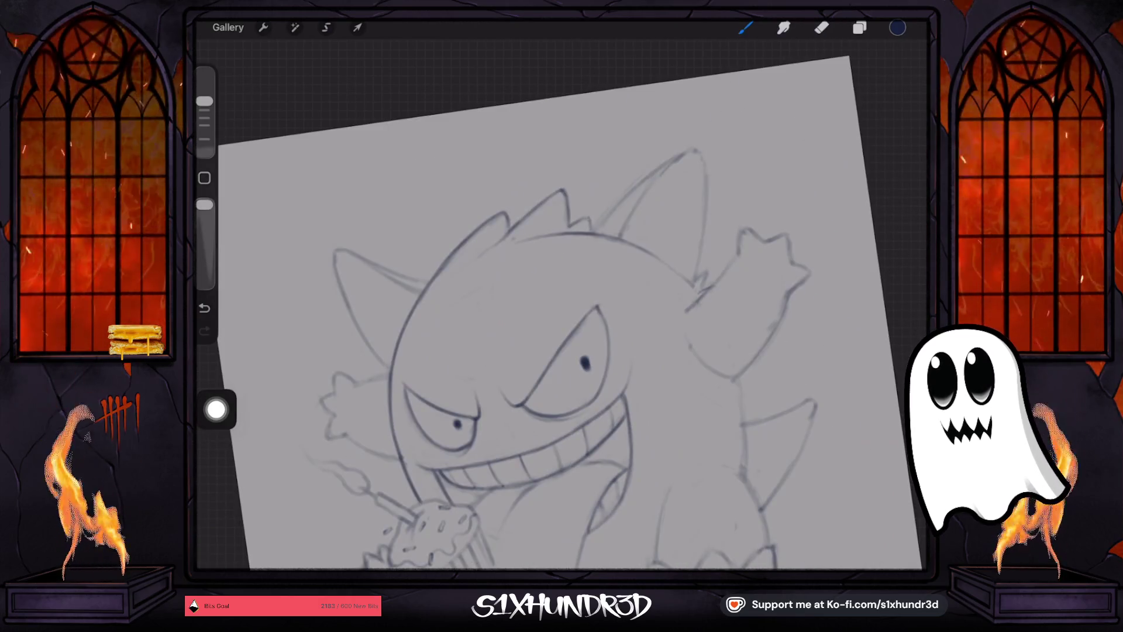
Ink the ear's left, inner, right and upper-left edges, redrawing the right edge after an undo.
left_click_drag(594, 236, 650, 178)
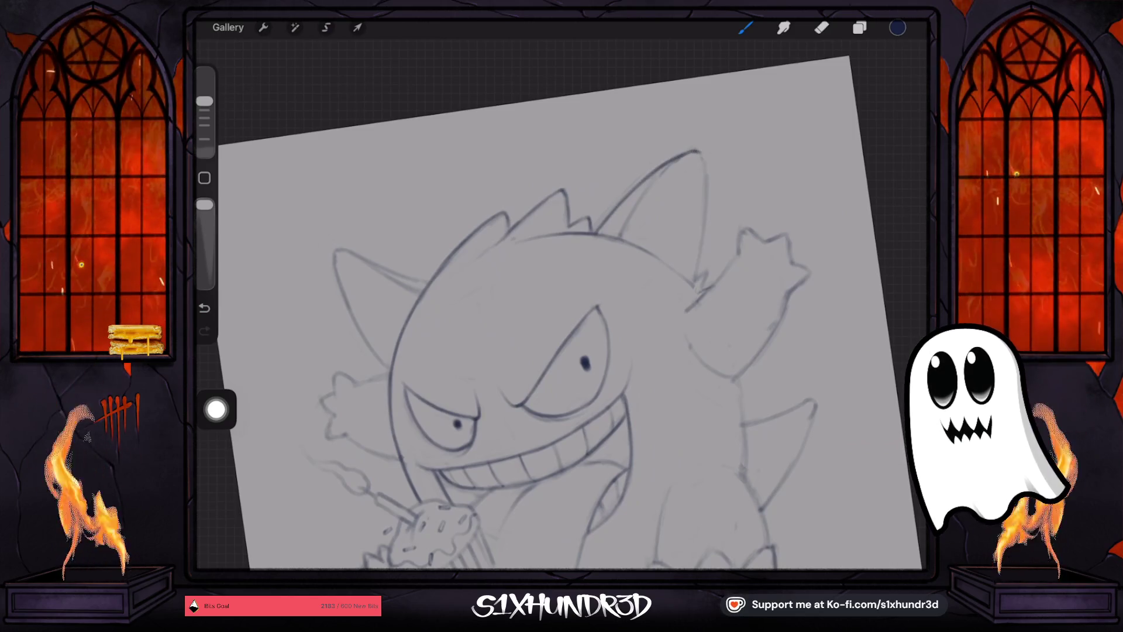
left_click_drag(561, 316, 526, 351)
left_click_drag(546, 251, 612, 193)
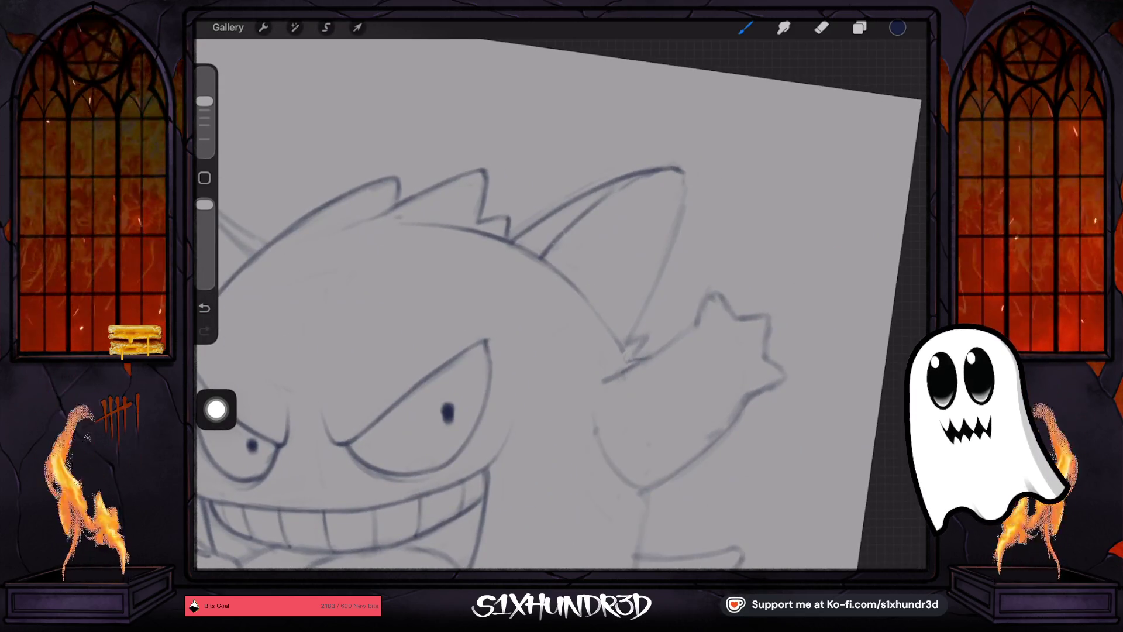
mouse_move(570, 225)
left_mouse_down()
mouse_move(675, 170)
mouse_move(677, 218)
left_mouse_up()
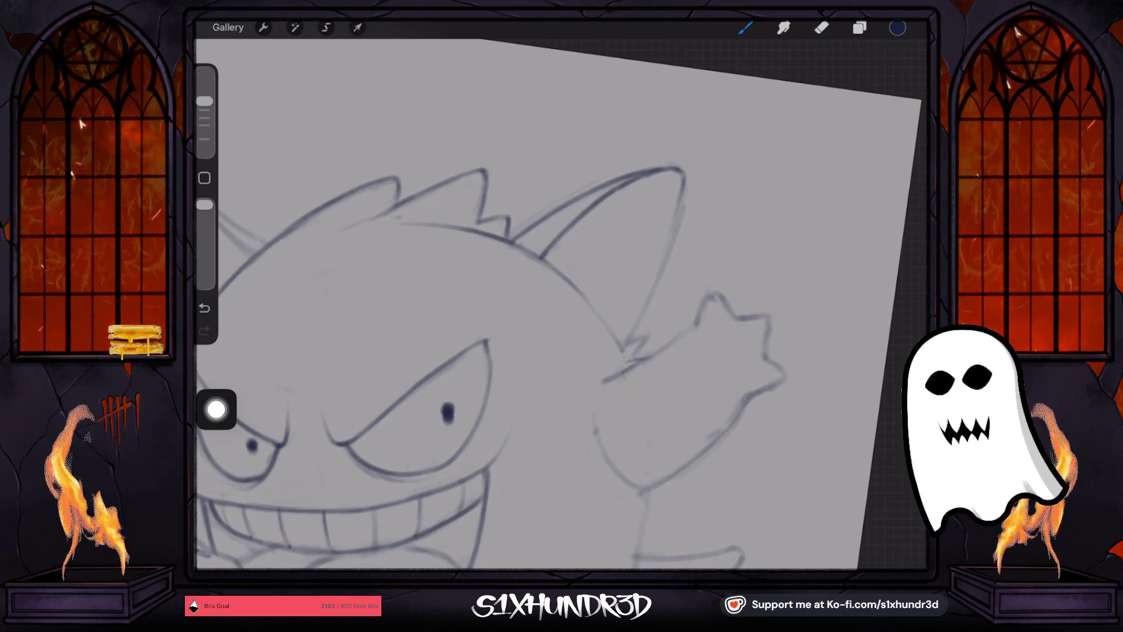
left_click(204, 308)
left_click_drag(681, 169, 633, 332)
mouse_move(661, 265)
left_mouse_down()
mouse_move(625, 349)
mouse_move(638, 353)
mouse_move(609, 275)
mouse_move(564, 223)
left_mouse_up()
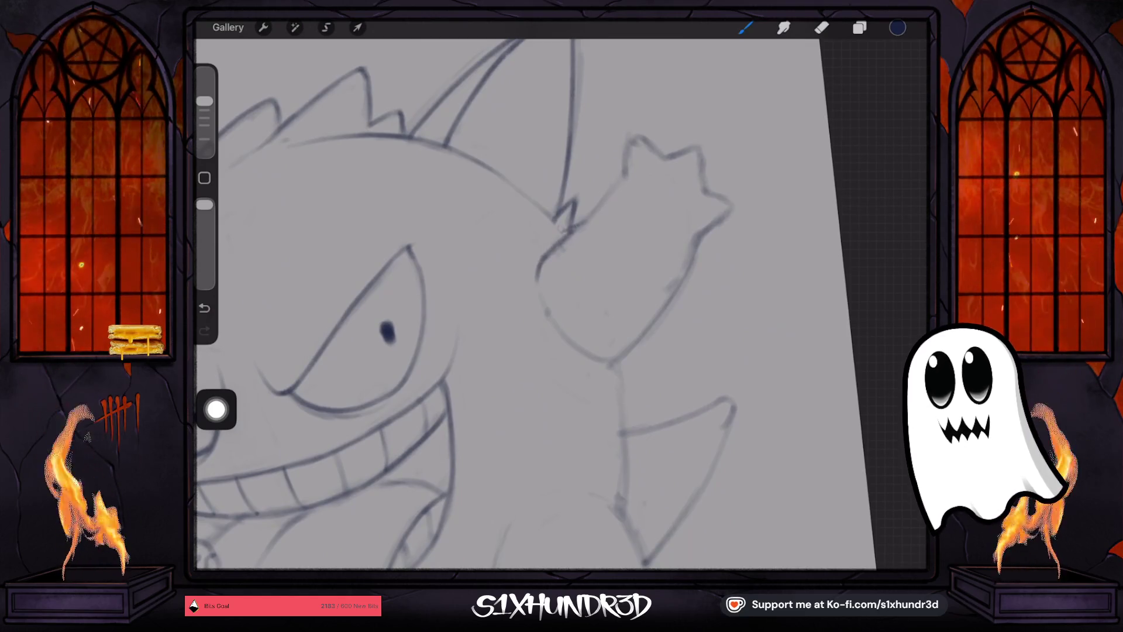
mouse_move(611, 191)
left_mouse_down()
mouse_move(553, 250)
mouse_move(577, 228)
left_mouse_up()
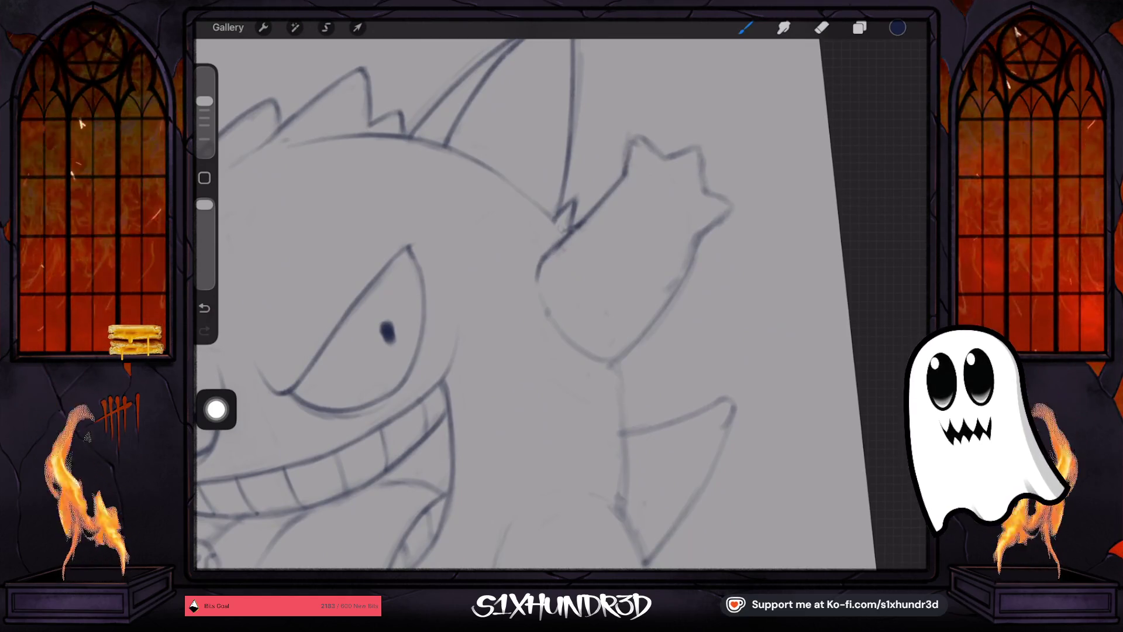
mouse_move(636, 135)
left_mouse_down()
mouse_move(626, 167)
mouse_move(694, 147)
mouse_move(701, 236)
mouse_move(648, 331)
mouse_move(614, 360)
mouse_move(574, 347)
left_mouse_up()
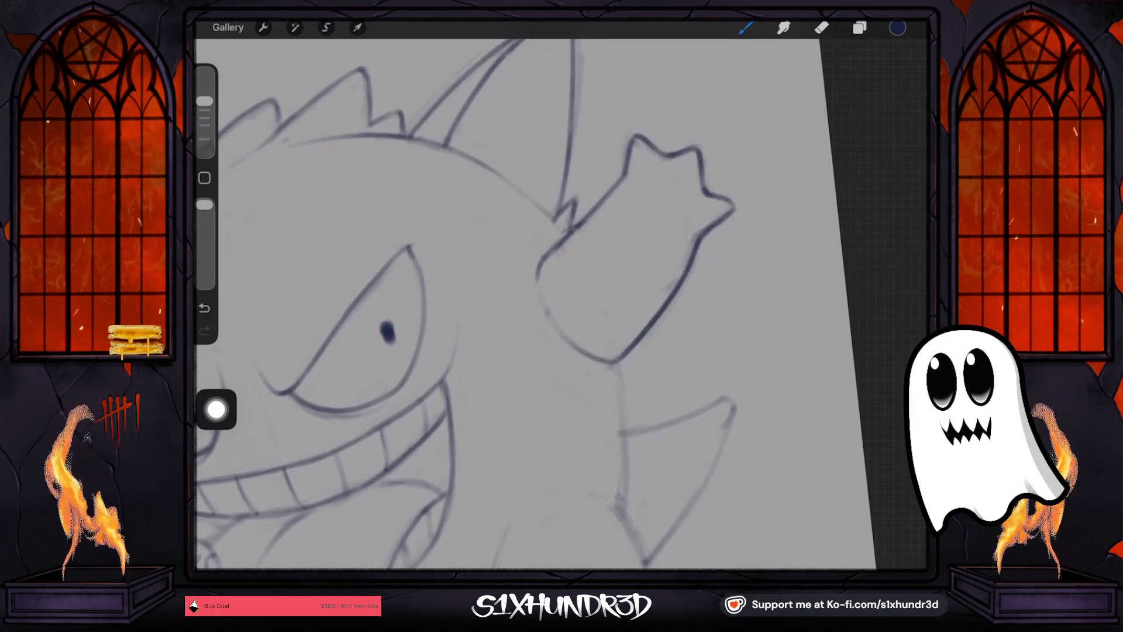
scroll(526, 304, "down", 5)
Darken the body's right outline and lower leg, discard an eggshell stroke, and join leg to body.
scroll(527, 292, "down", 2)
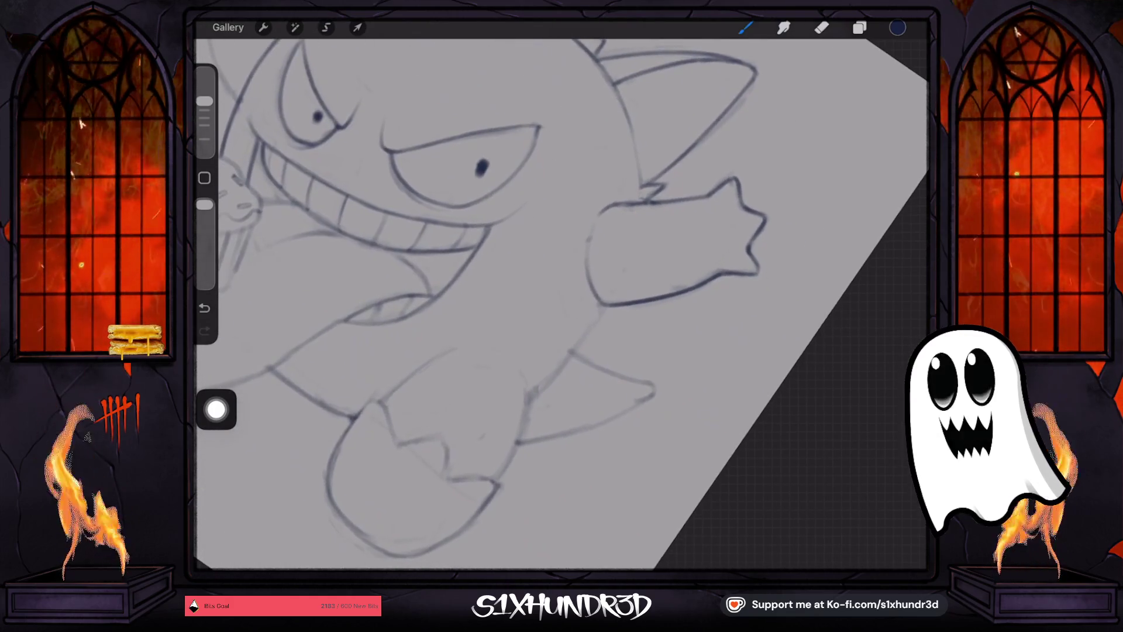
left_click_drag(600, 316, 542, 392)
scroll(561, 304, "down", 3)
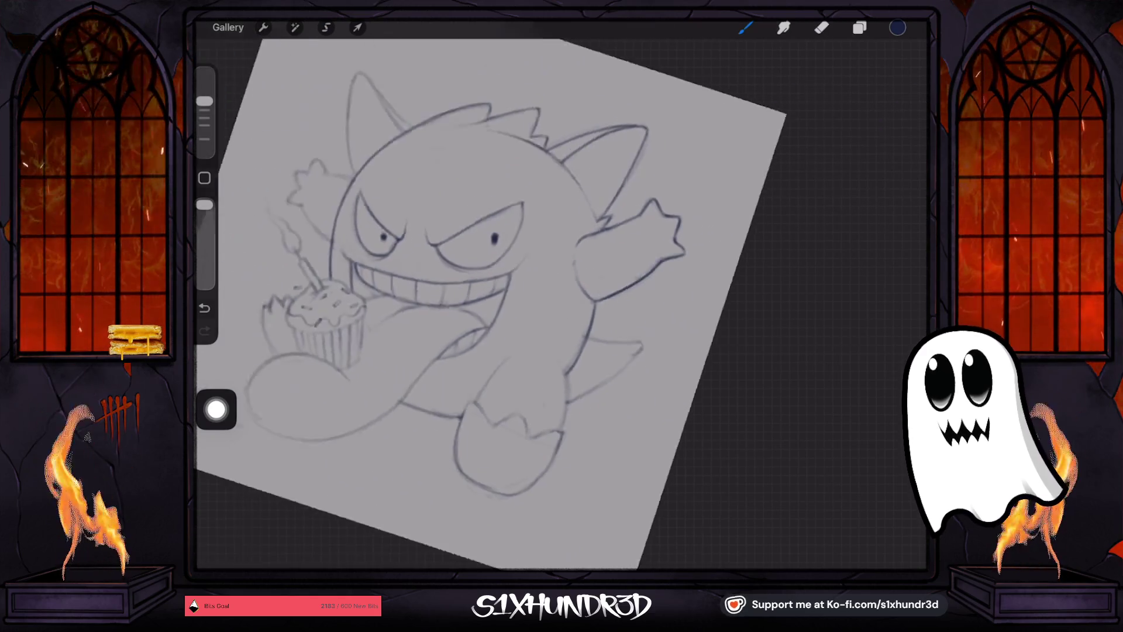
scroll(562, 304, "up", 5)
left_click_drag(524, 332, 518, 358)
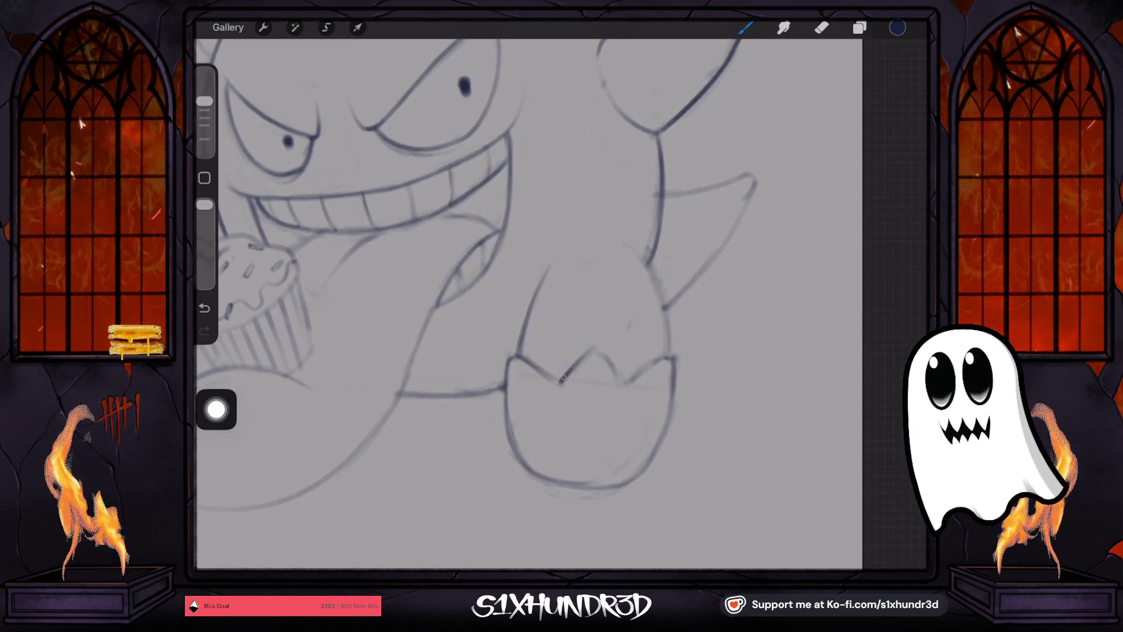
mouse_move(561, 384)
left_mouse_down()
mouse_move(623, 383)
mouse_move(665, 355)
mouse_move(671, 391)
left_mouse_up()
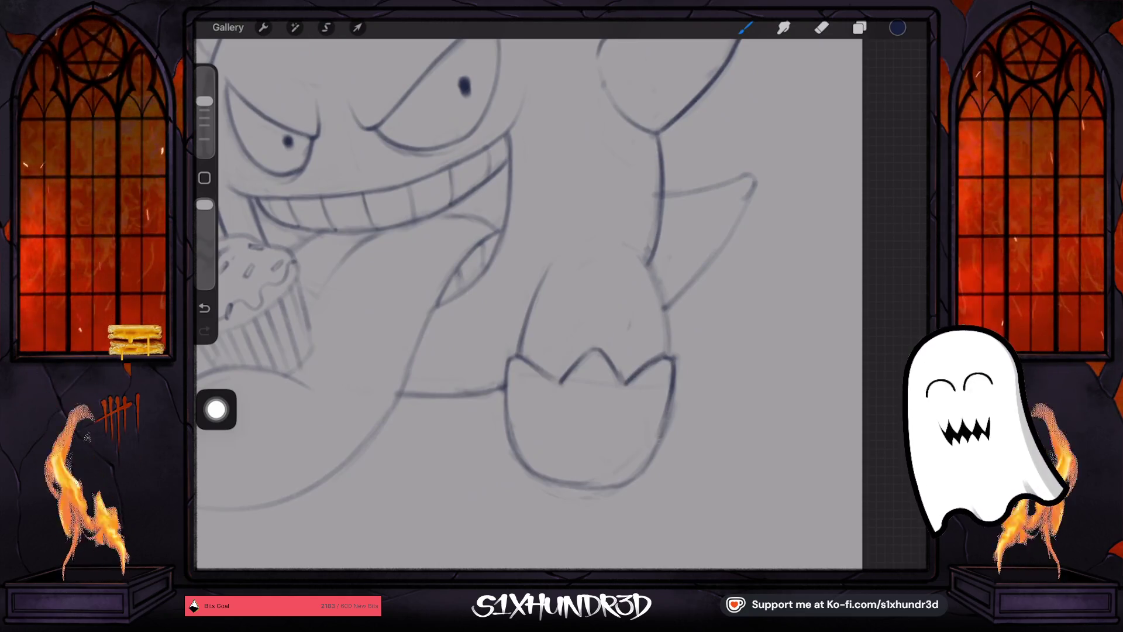
key("ctrl+z")
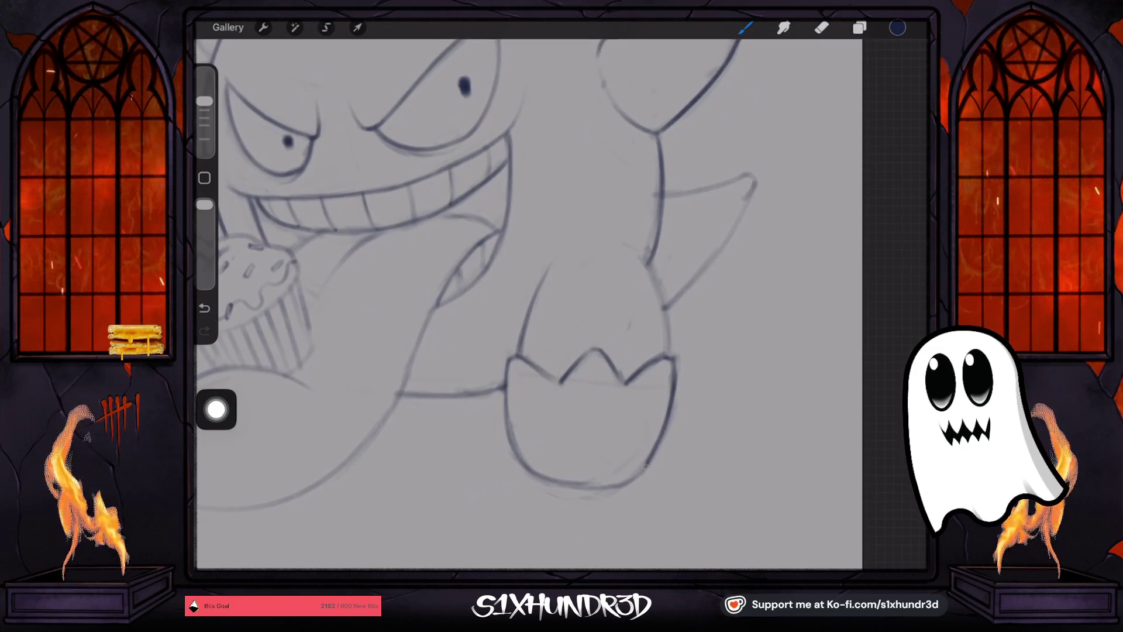
scroll(526, 293, "down", 2)
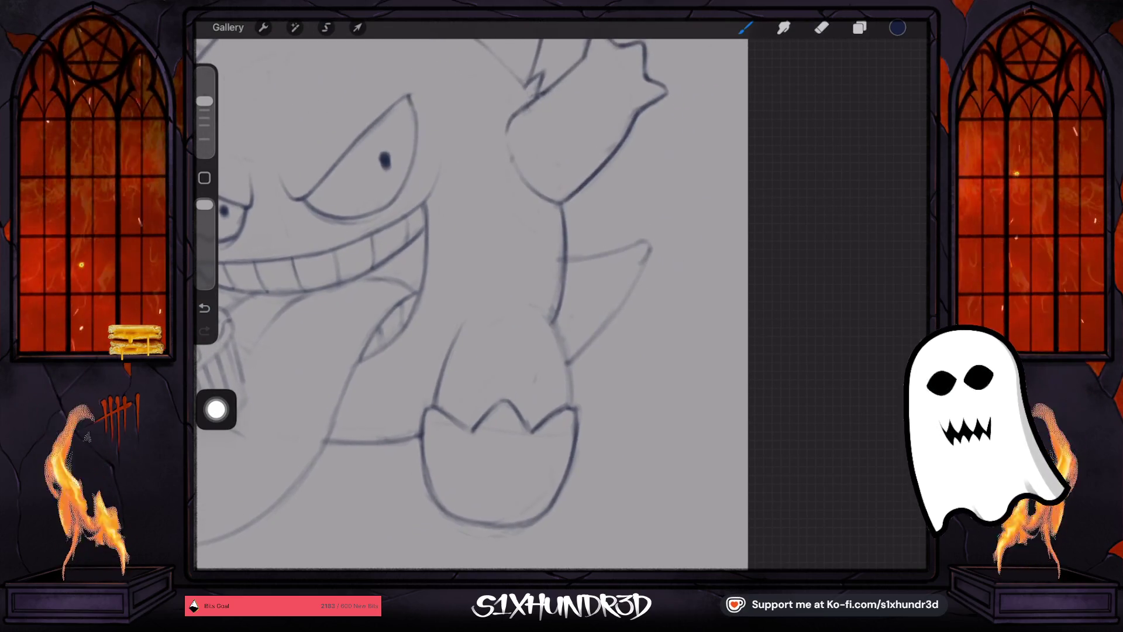
key("e")
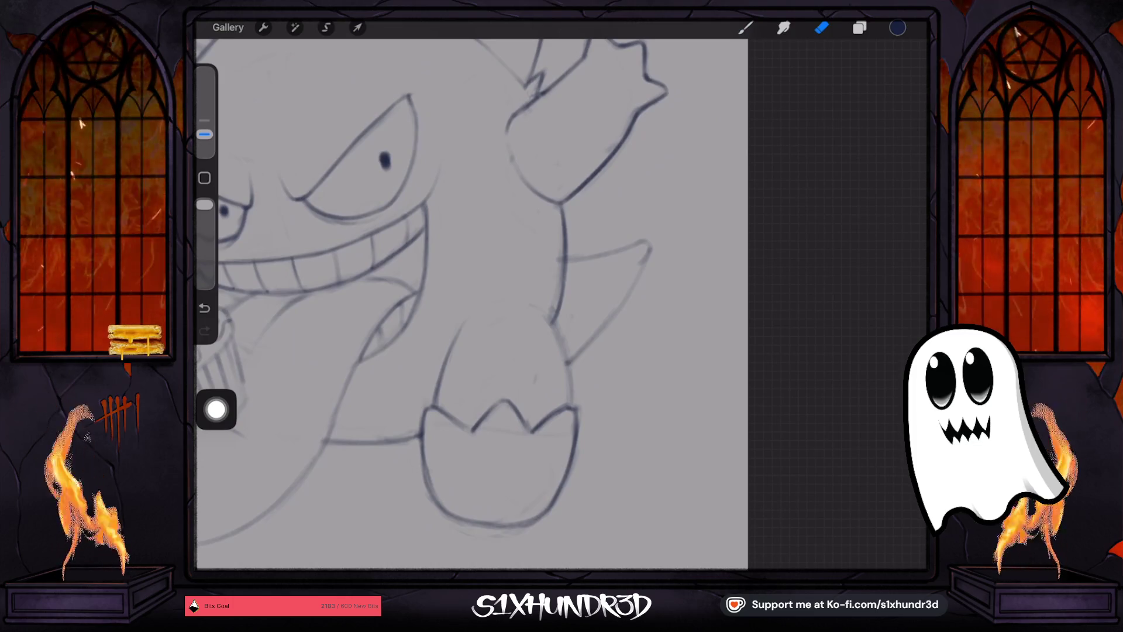
key("b")
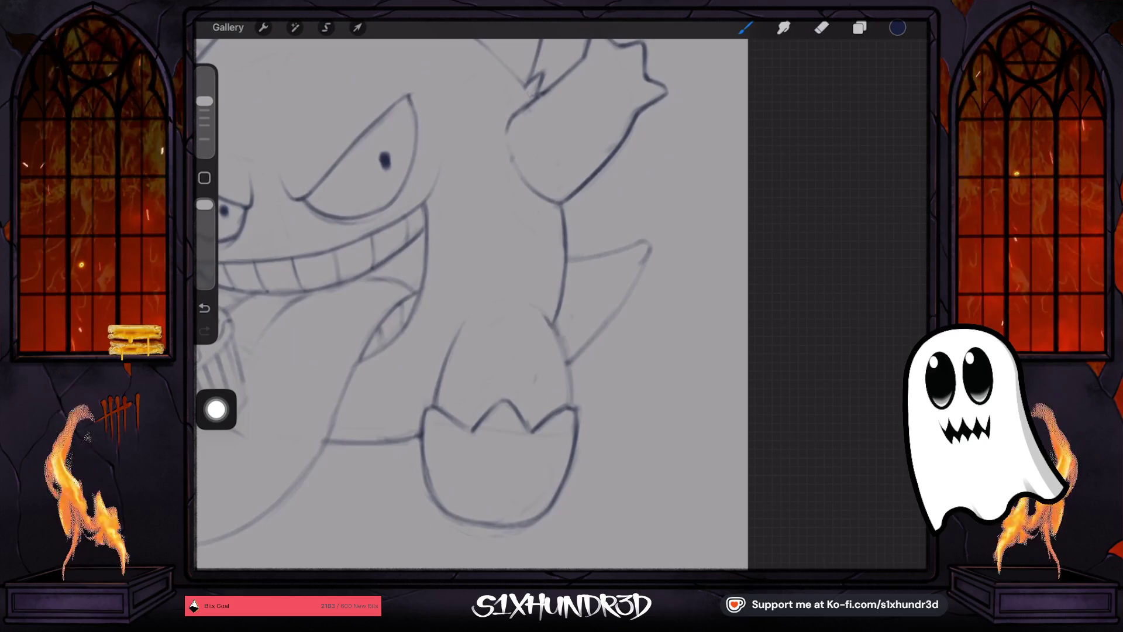
left_click_drag(491, 306, 551, 318)
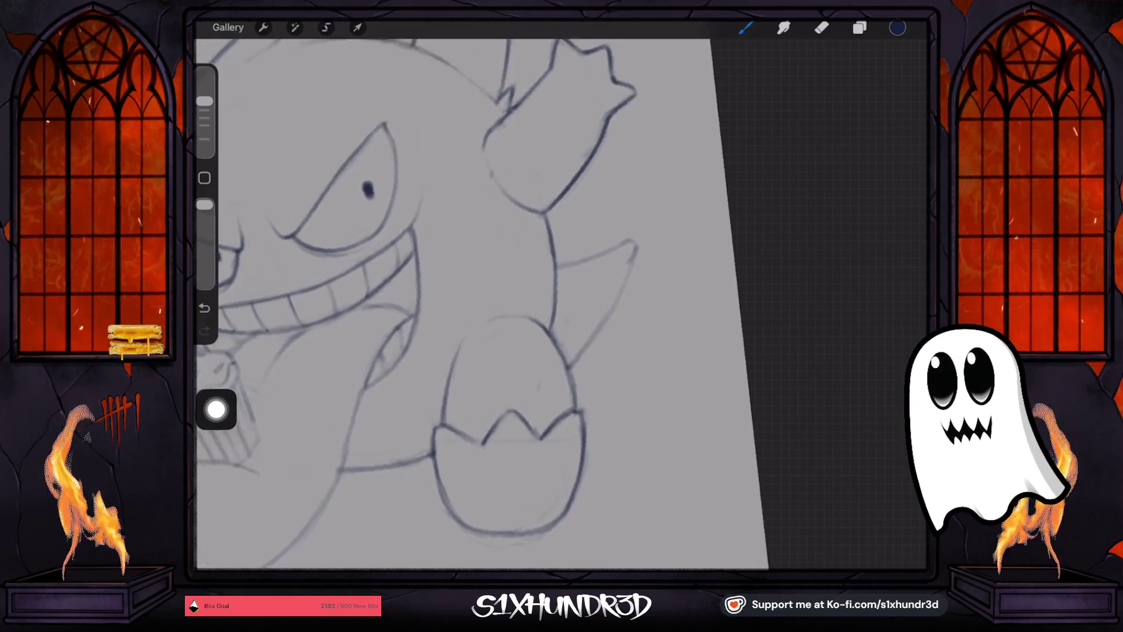
Darken the back spike's right edge and a line right of the mouth.
scroll(409, 351, "up", 3)
scroll(422, 305, "up", 2)
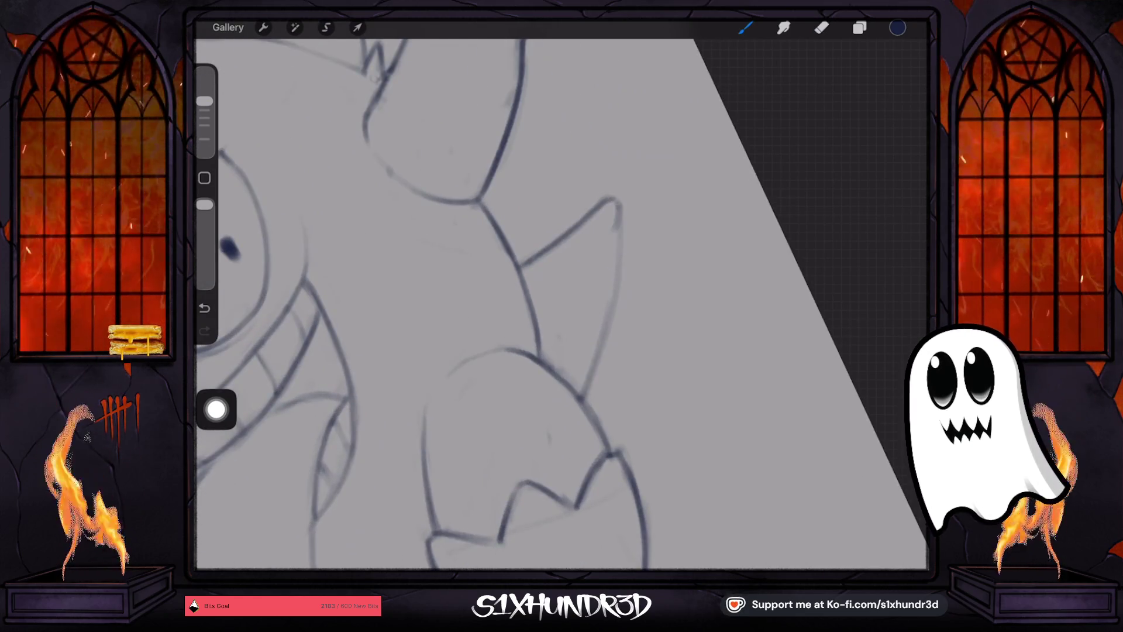
mouse_move(618, 203)
left_mouse_down()
mouse_move(614, 296)
mouse_move(583, 395)
left_mouse_up()
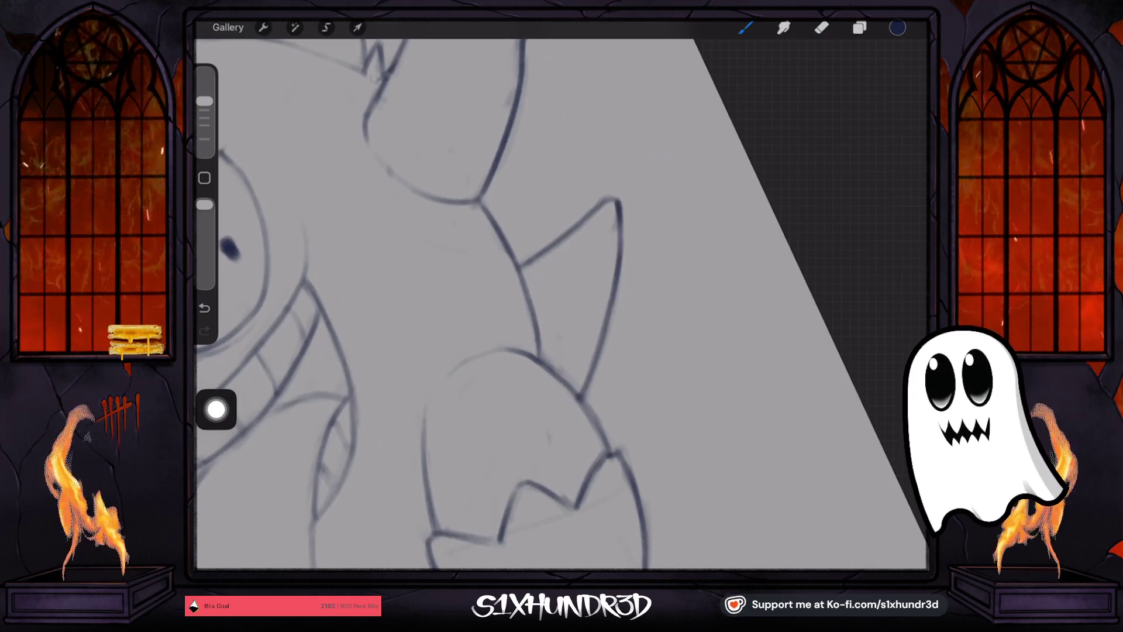
scroll(562, 304, "down", 3)
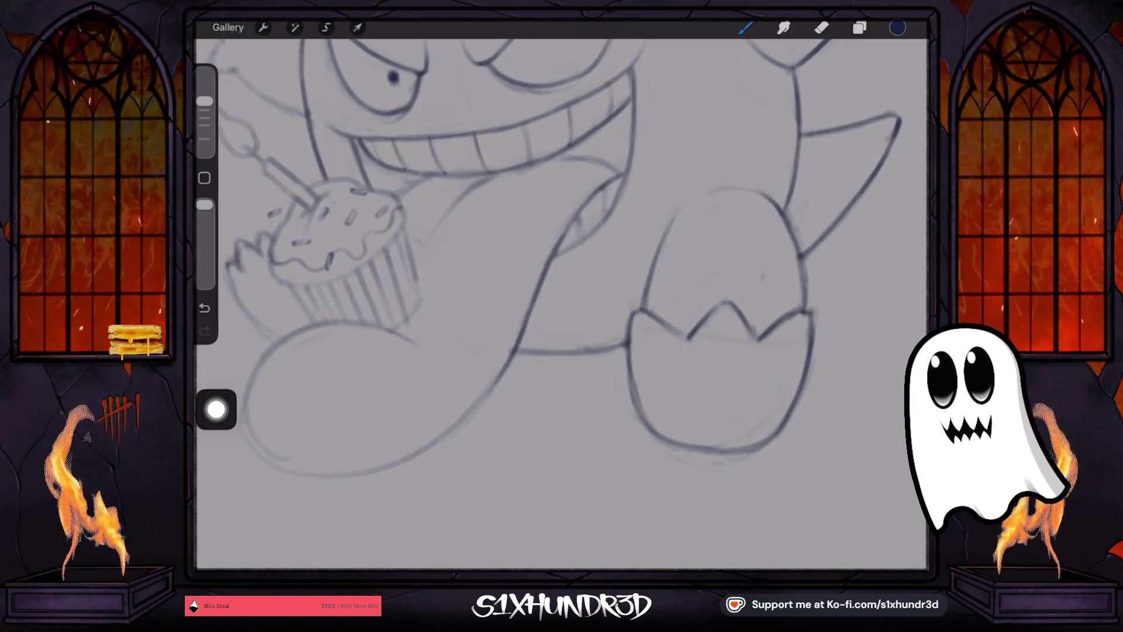
scroll(561, 304, "up", 3)
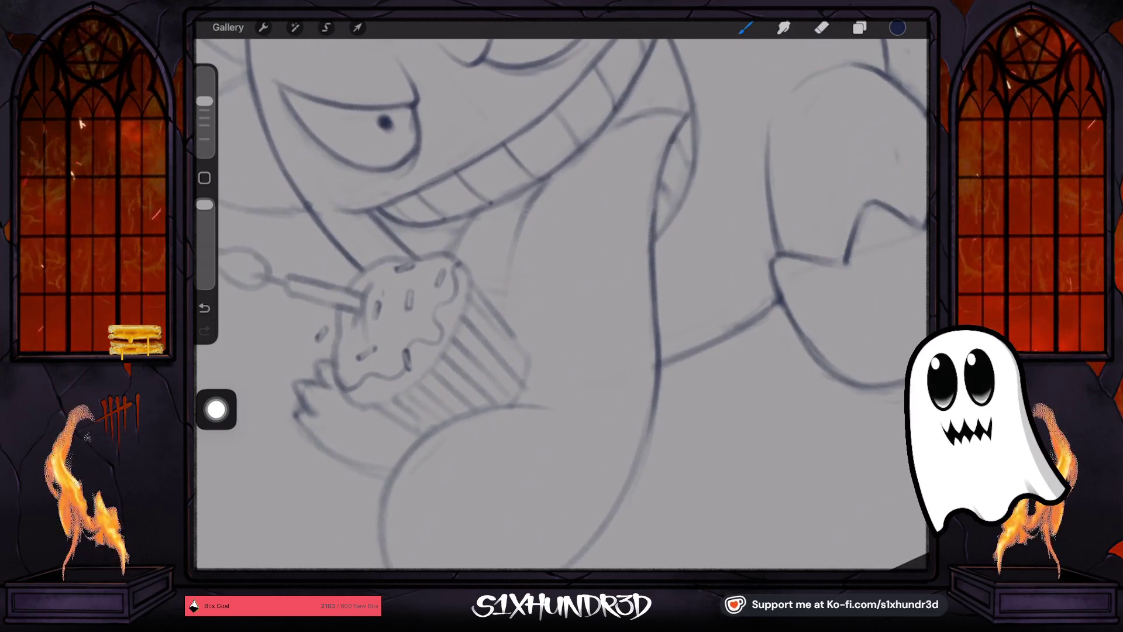
left_click_drag(550, 175, 513, 241)
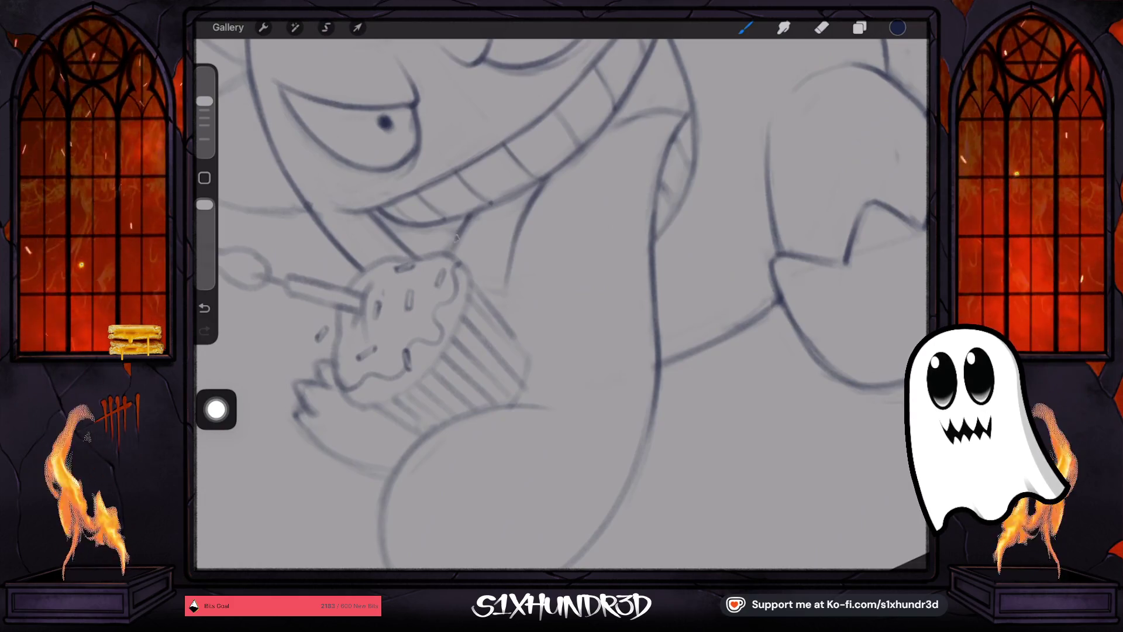
Redraw the right-hand body curve and its lower leftward continuation in darker lines.
scroll(561, 304, "down", 3)
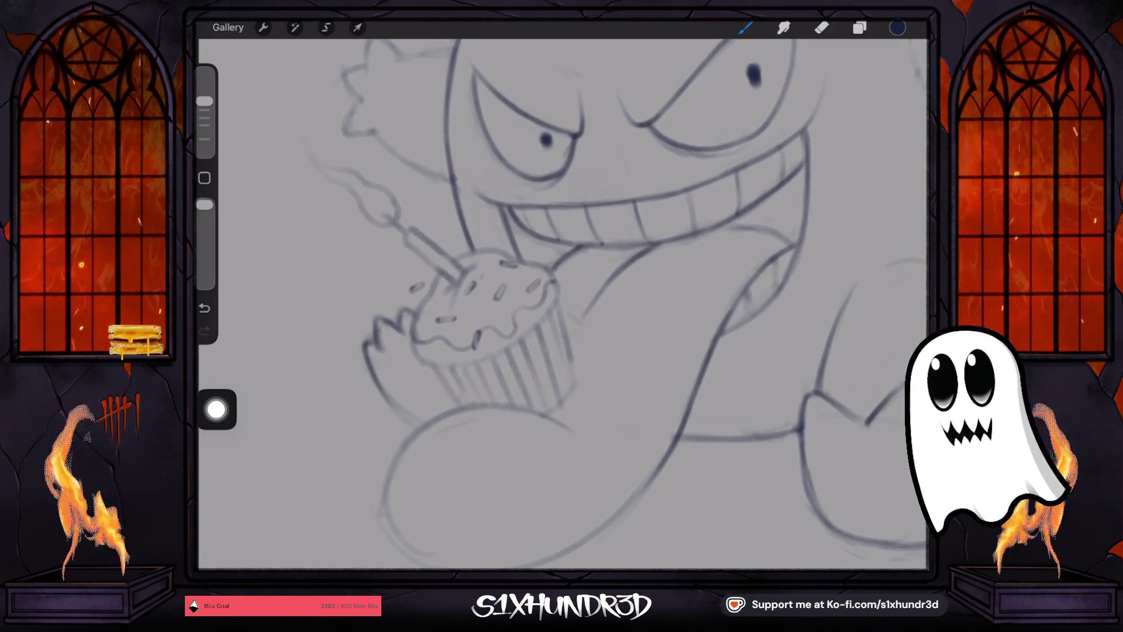
scroll(562, 304, "up", 3)
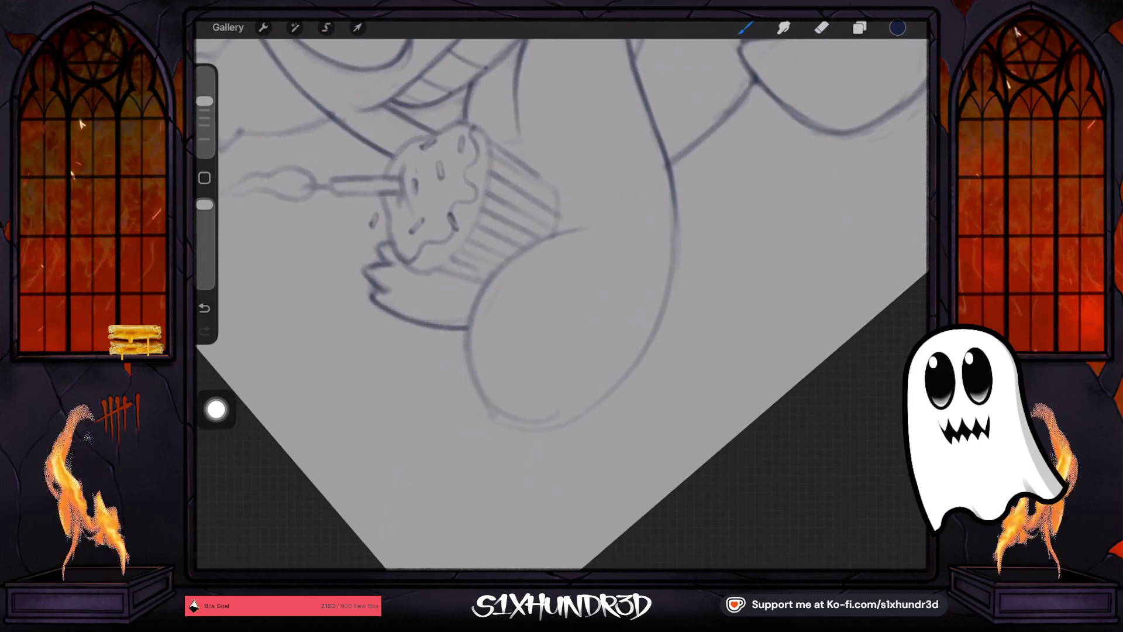
left_click_drag(584, 229, 478, 285)
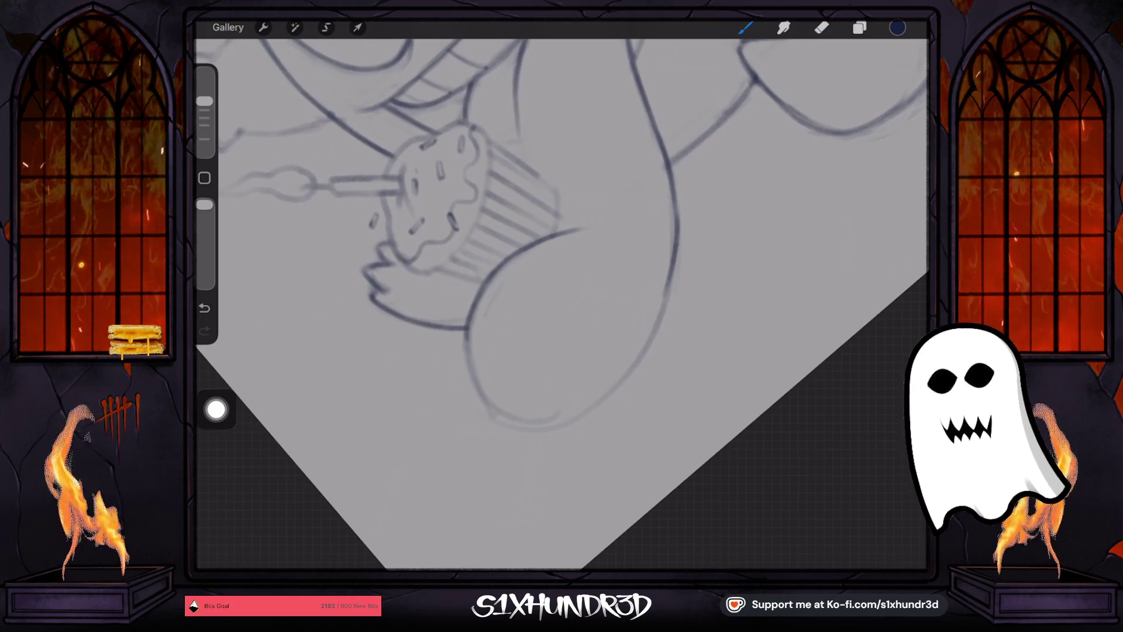
left_click(204, 308)
mouse_move(678, 245)
left_mouse_down()
mouse_move(661, 324)
mouse_move(585, 410)
mouse_move(564, 421)
mouse_move(488, 410)
left_mouse_up()
left_click_drag(563, 423, 519, 427)
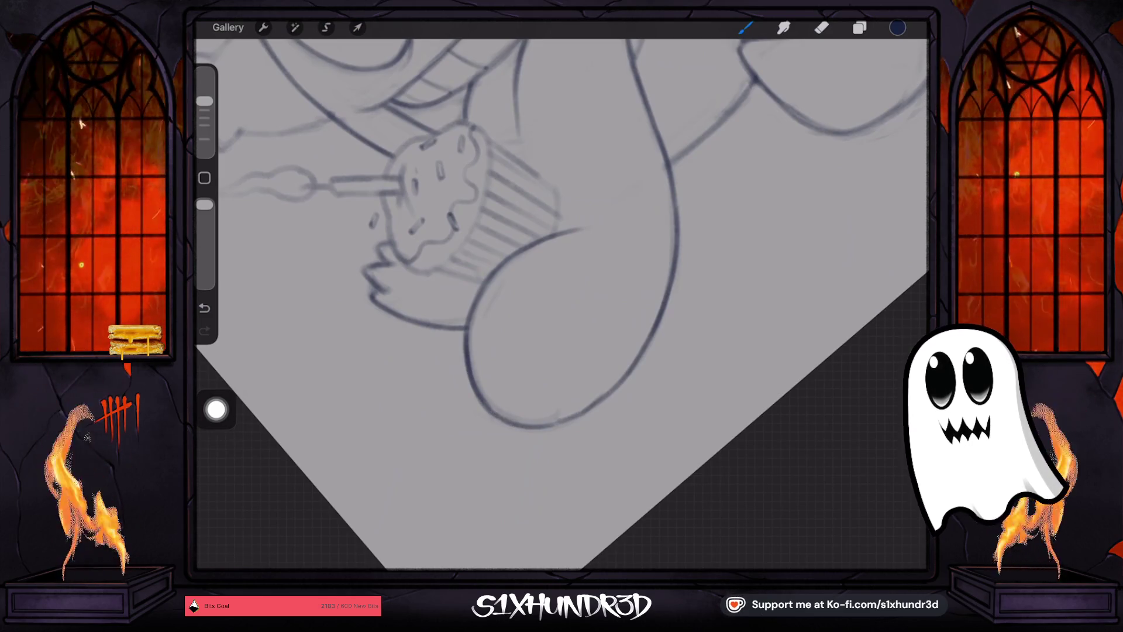
left_click_drag(526, 351, 479, 398)
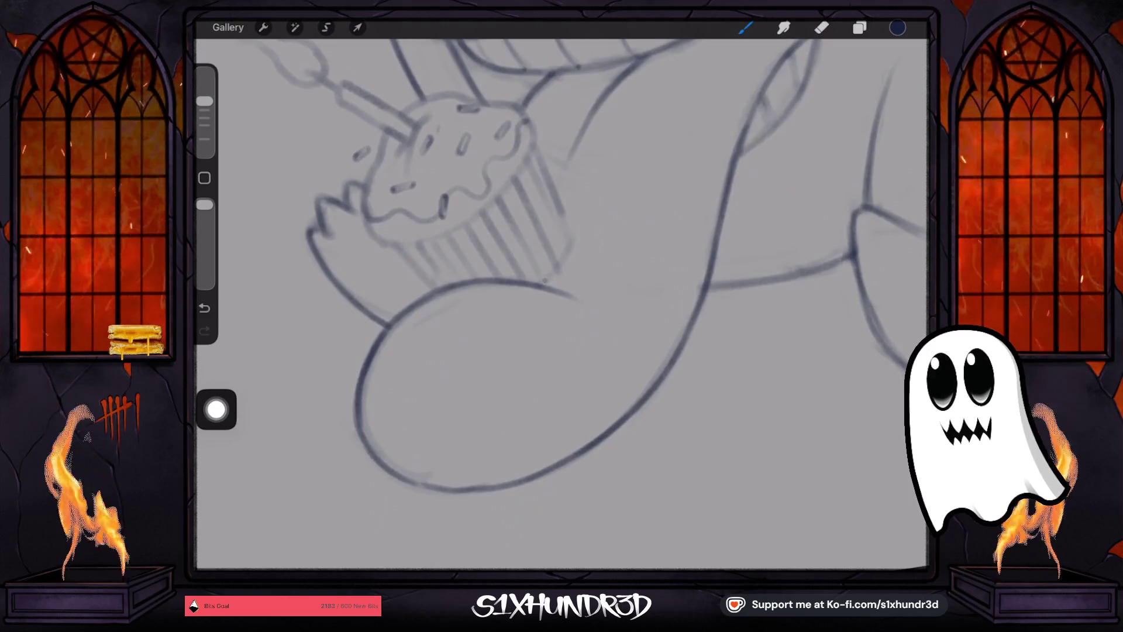
Darken the wrapper's right edge, lower corner, left side and pleat lines with a slightly smaller brush.
mouse_move(541, 284)
left_mouse_down()
mouse_move(557, 271)
mouse_move(524, 339)
left_mouse_up()
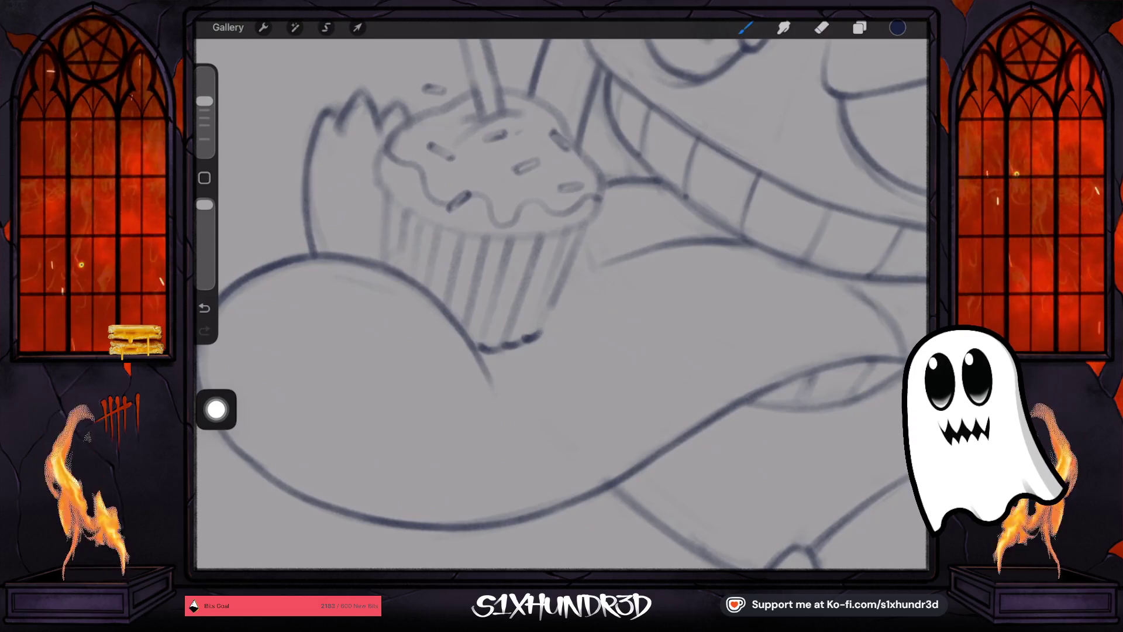
left_click_drag(586, 222, 547, 306)
mouse_move(579, 245)
left_mouse_down()
mouse_move(533, 339)
mouse_move(534, 316)
left_mouse_up()
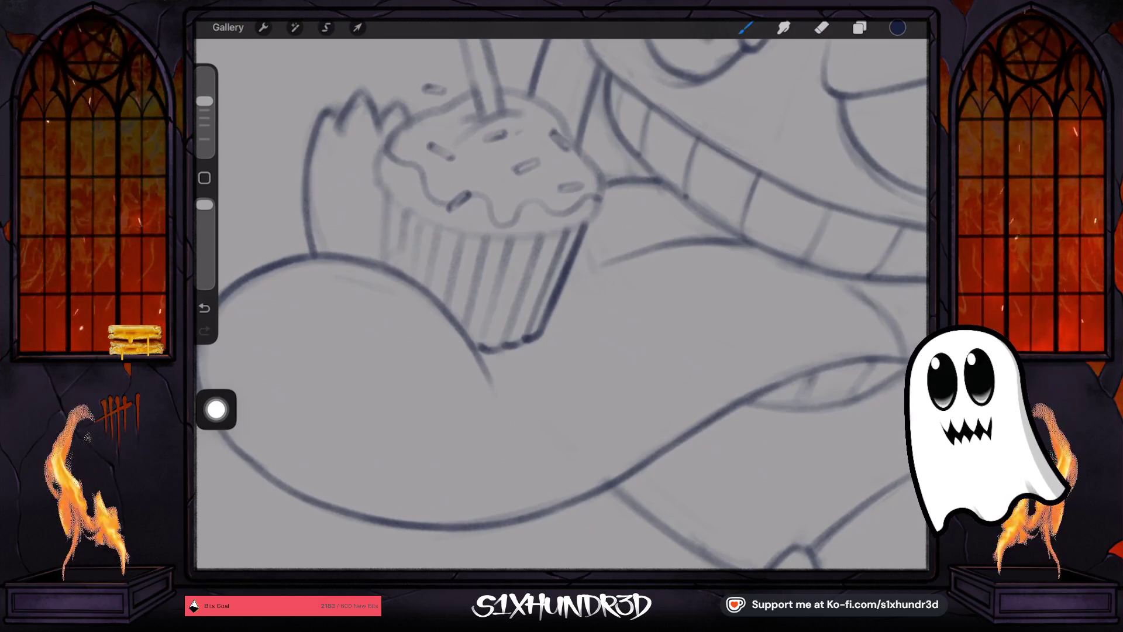
left_click_drag(540, 237, 522, 290)
left_click_drag(390, 191, 382, 261)
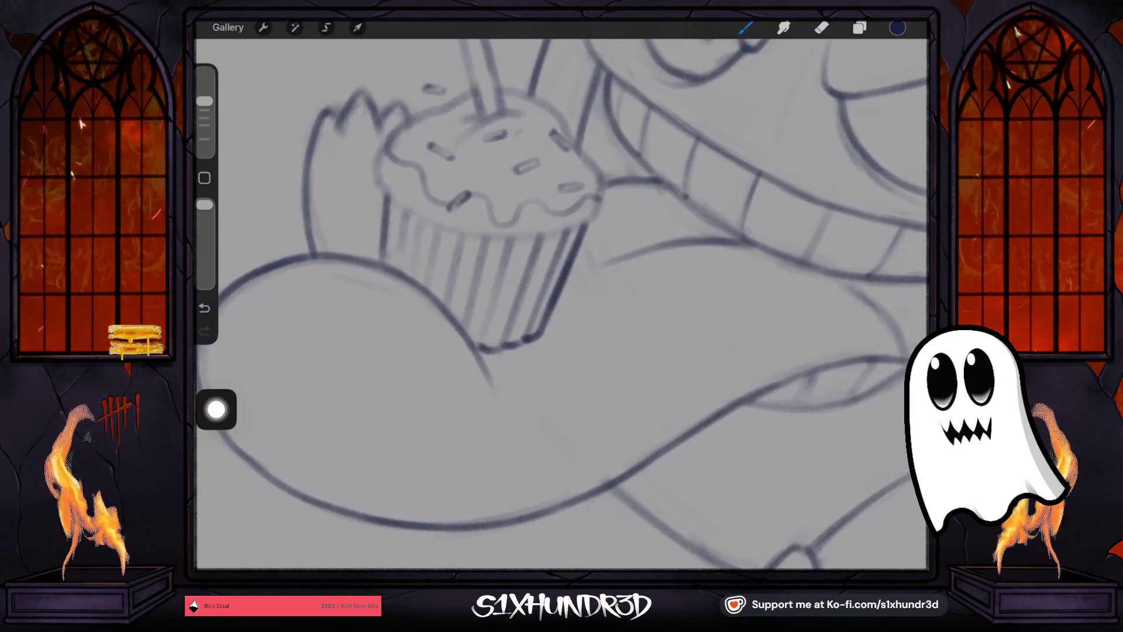
key("ctrl+z")
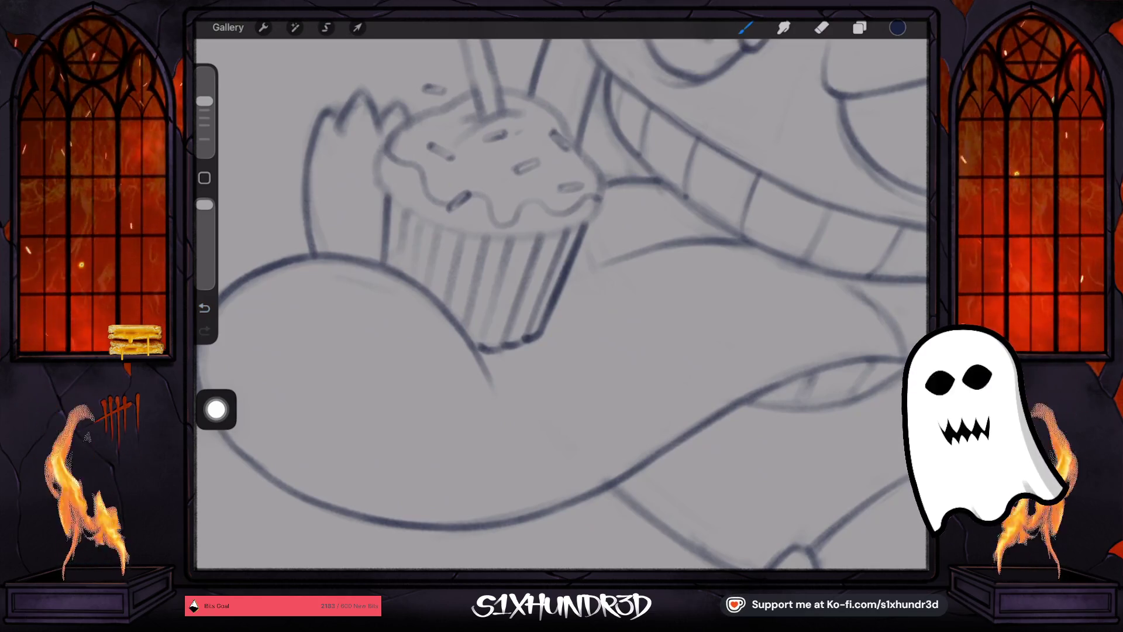
left_click_drag(205, 101, 205, 110)
left_click_drag(410, 211, 400, 259)
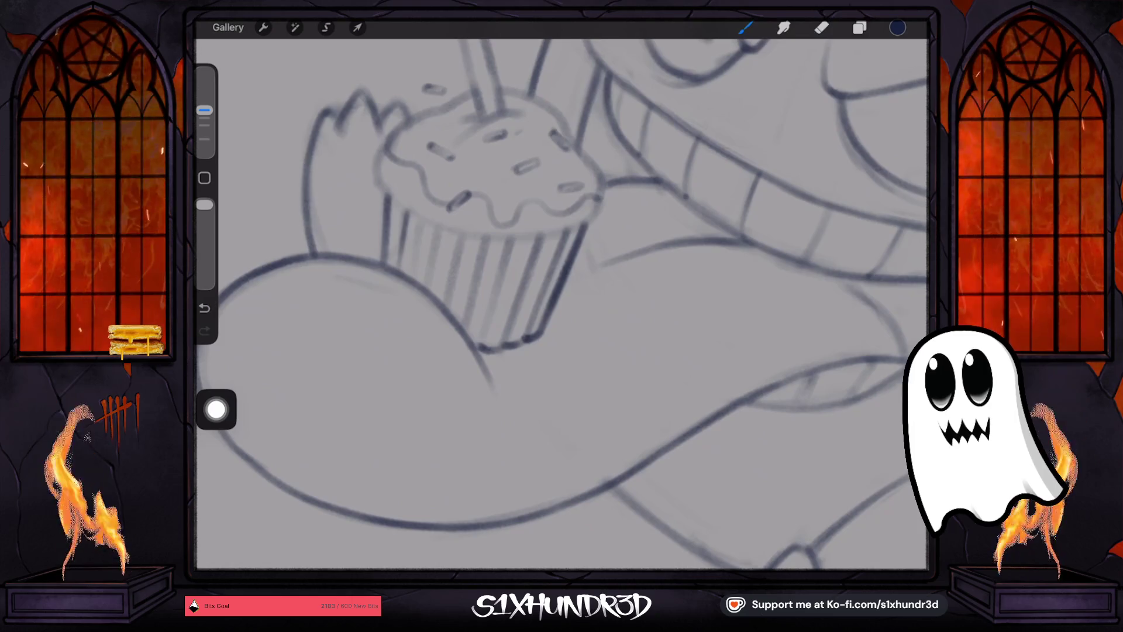
left_click_drag(424, 218, 411, 280)
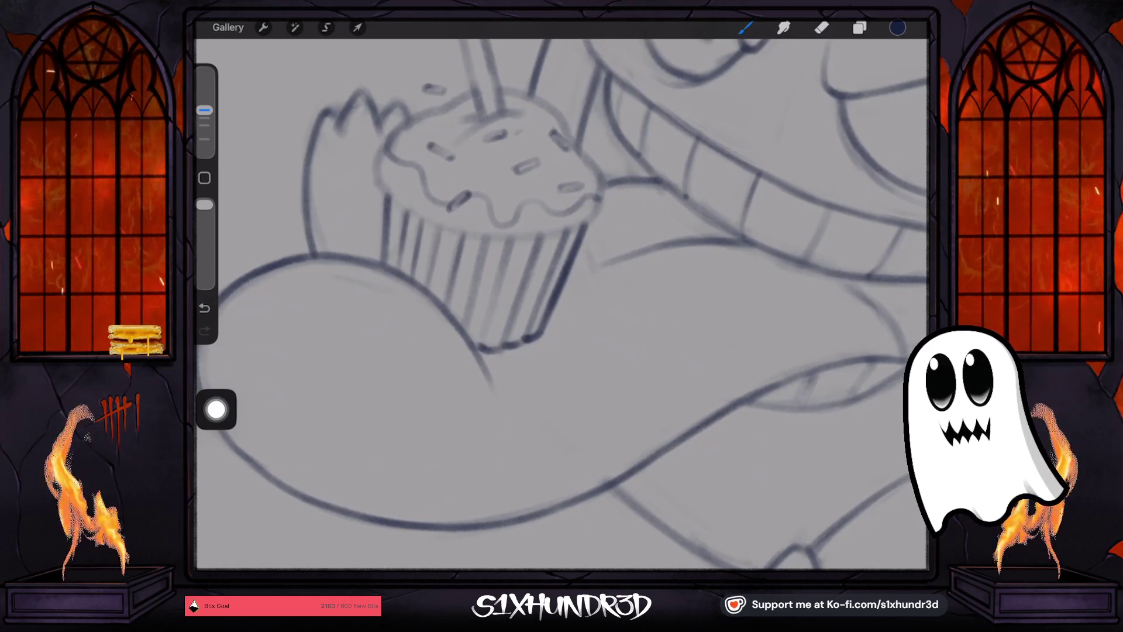
mouse_move(490, 236)
left_mouse_down()
mouse_move(470, 315)
mouse_move(489, 316)
left_mouse_up()
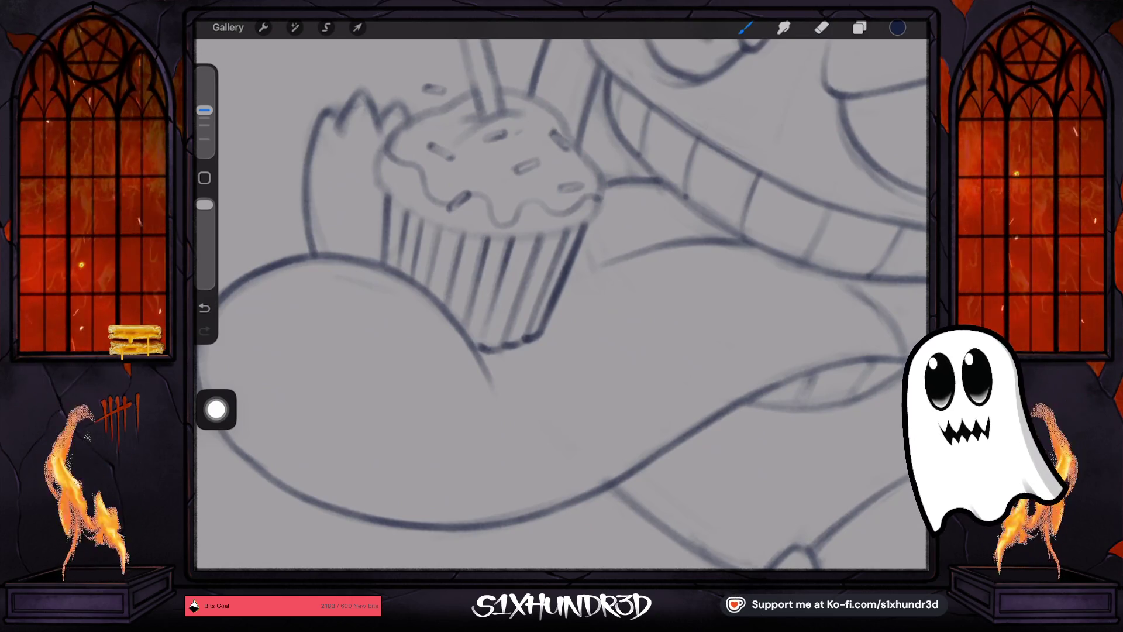
Ink the cupcake's frosting edge and the top edge of the wrapper.
mouse_move(485, 234)
left_mouse_down()
mouse_move(476, 240)
mouse_move(527, 251)
left_mouse_up()
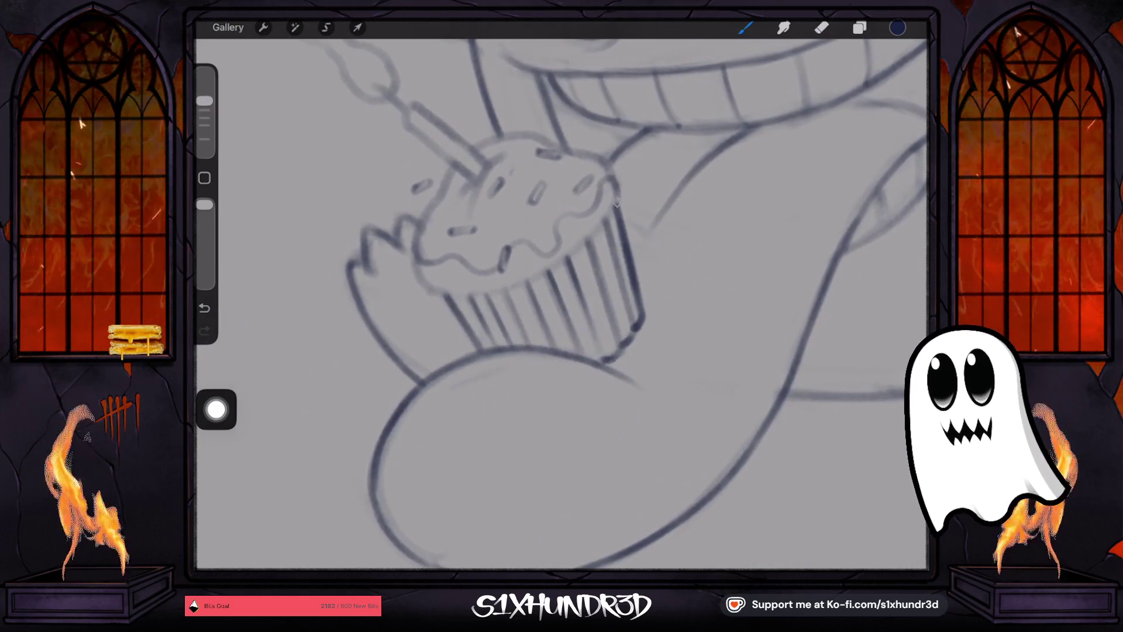
left_click_drag(611, 184, 620, 216)
mouse_move(567, 256)
left_mouse_down()
mouse_move(447, 296)
mouse_move(418, 269)
mouse_move(490, 162)
left_mouse_up()
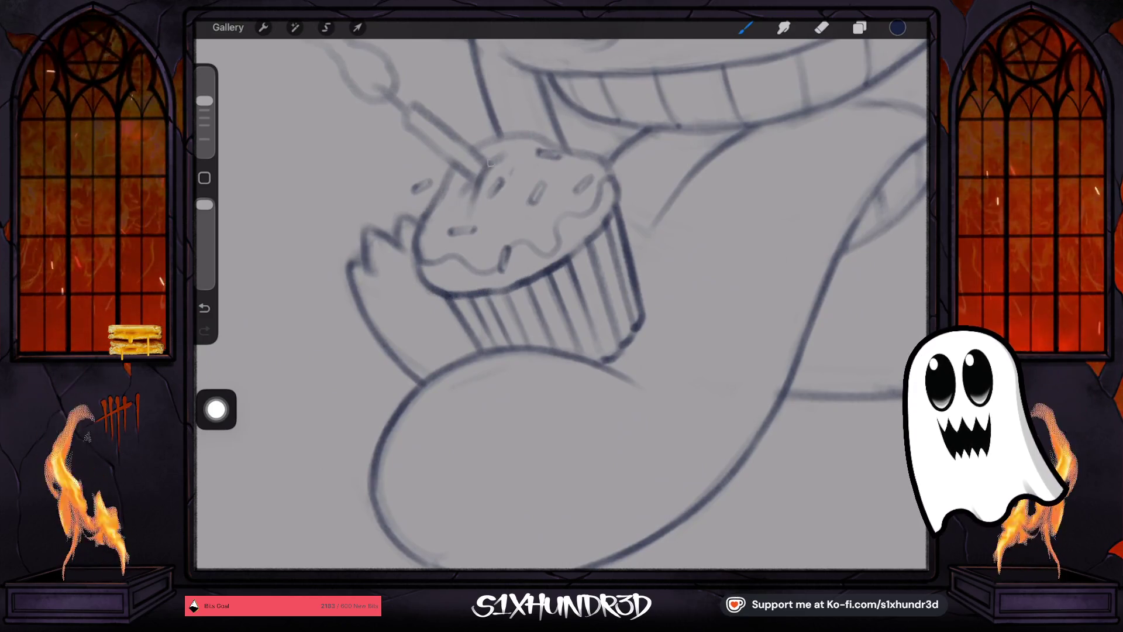
left_click_drag(515, 246, 526, 275)
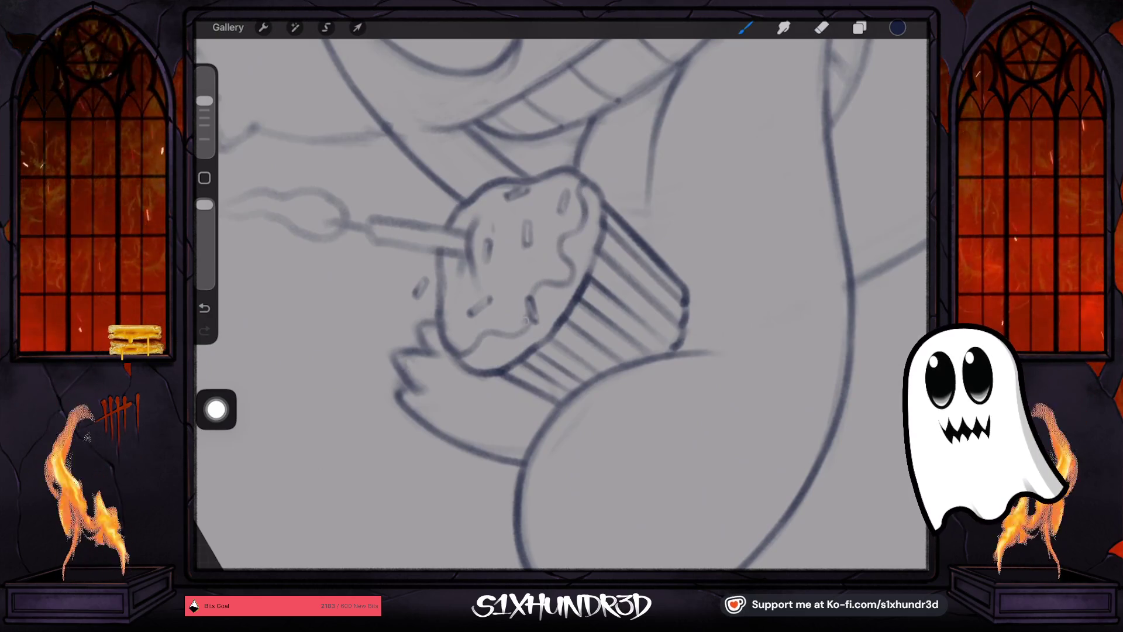
Outline the candle stick, a short line inside its end, and the wick at its tip.
left_click_drag(520, 269, 626, 196)
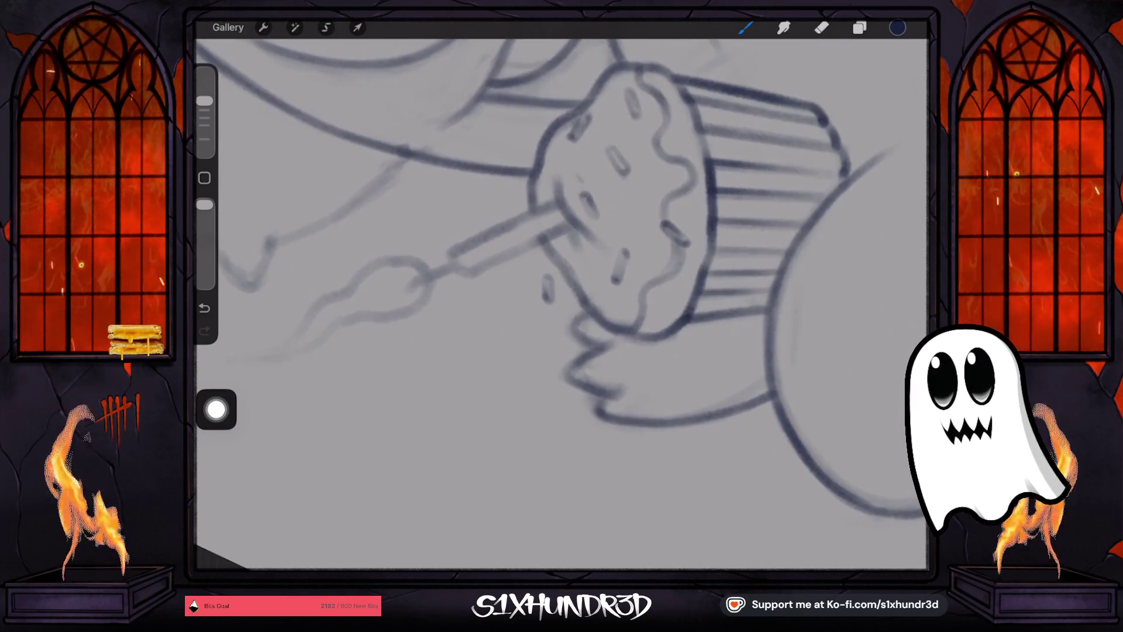
mouse_move(455, 252)
left_mouse_down()
mouse_move(459, 275)
mouse_move(502, 260)
mouse_move(534, 211)
mouse_move(559, 202)
left_mouse_up()
left_click_drag(204, 100, 204, 110)
mouse_move(471, 266)
left_mouse_down()
mouse_move(485, 243)
mouse_move(523, 248)
left_mouse_up()
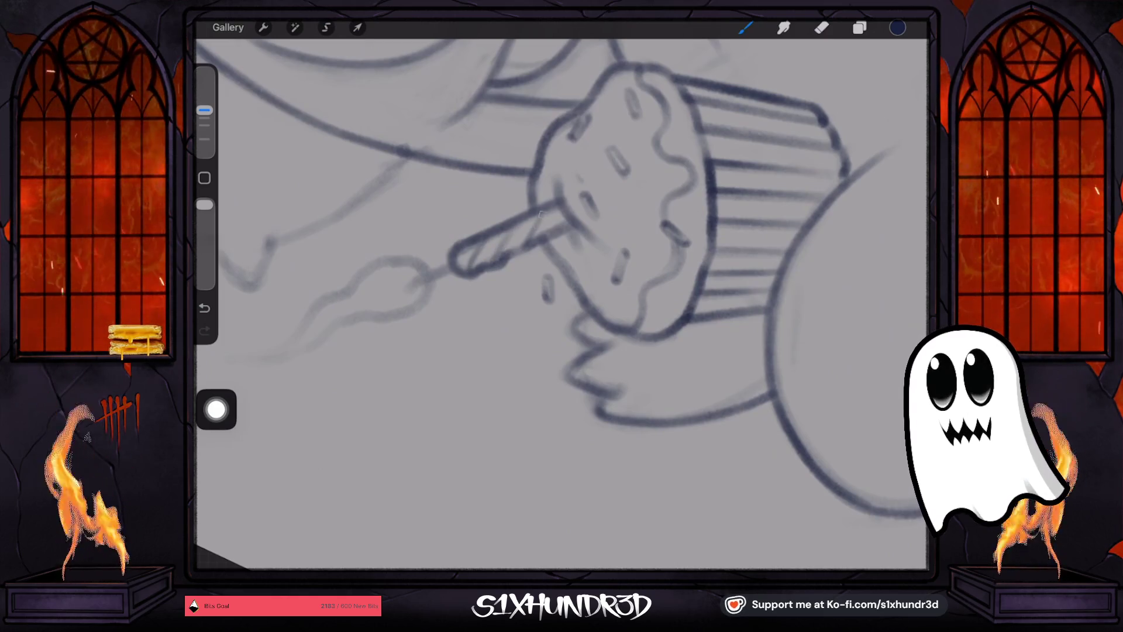
scroll(561, 304, "down", 5)
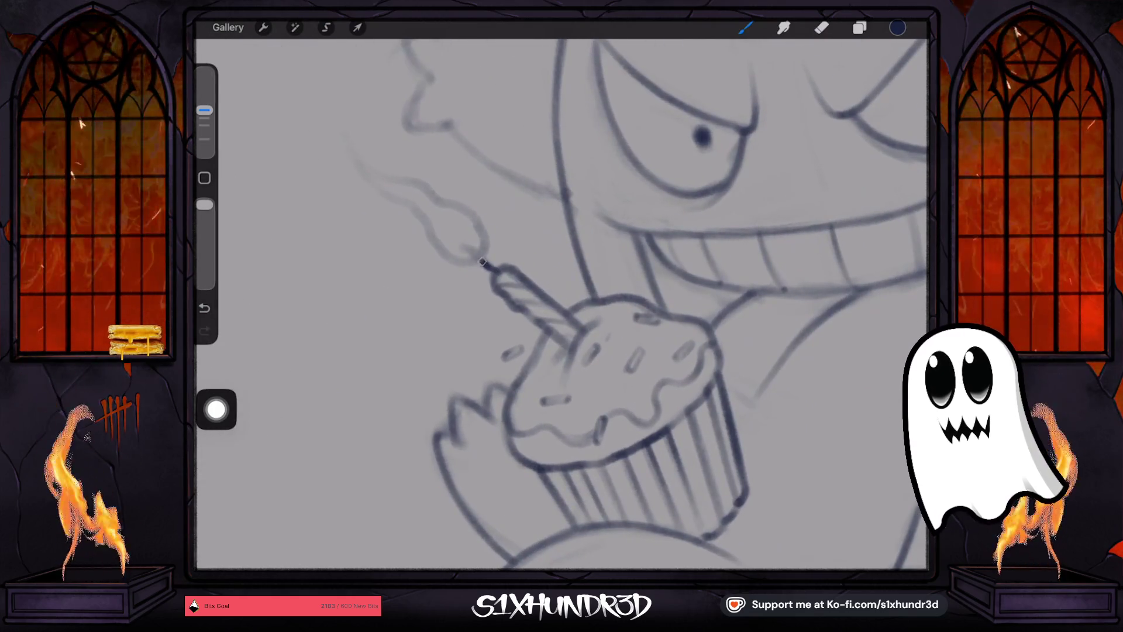
mouse_move(468, 248)
left_mouse_down()
mouse_move(484, 223)
mouse_move(364, 164)
mouse_move(476, 259)
left_mouse_up()
Raise the brush size to 42% and ink the faint smoke lines dark.
scroll(561, 304, "down", 3)
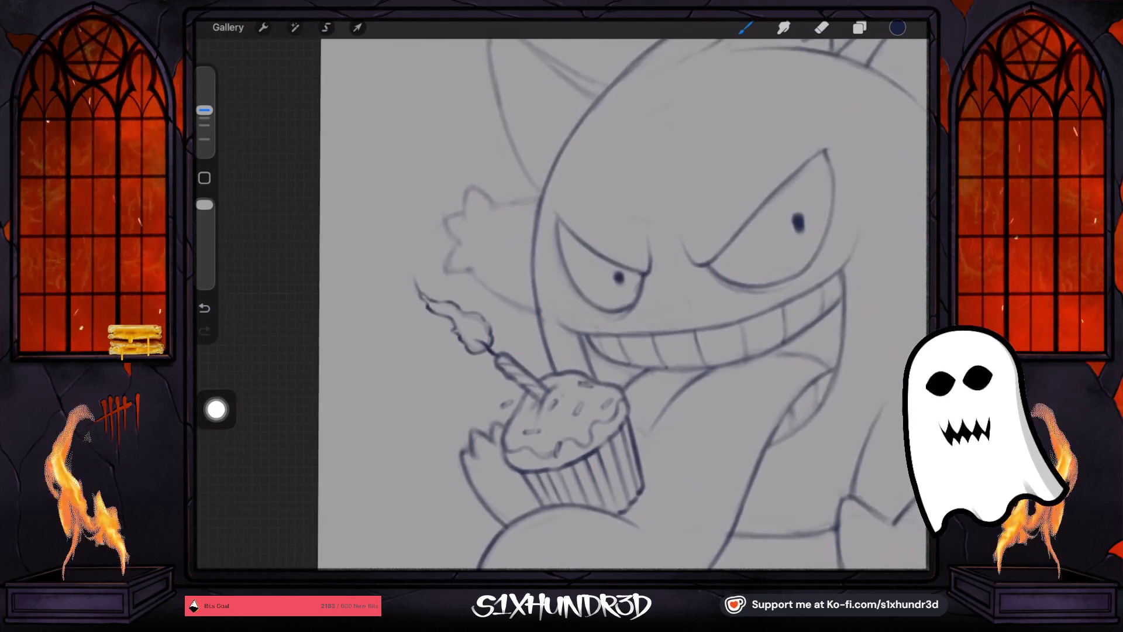
left_click_drag(204, 110, 204, 100)
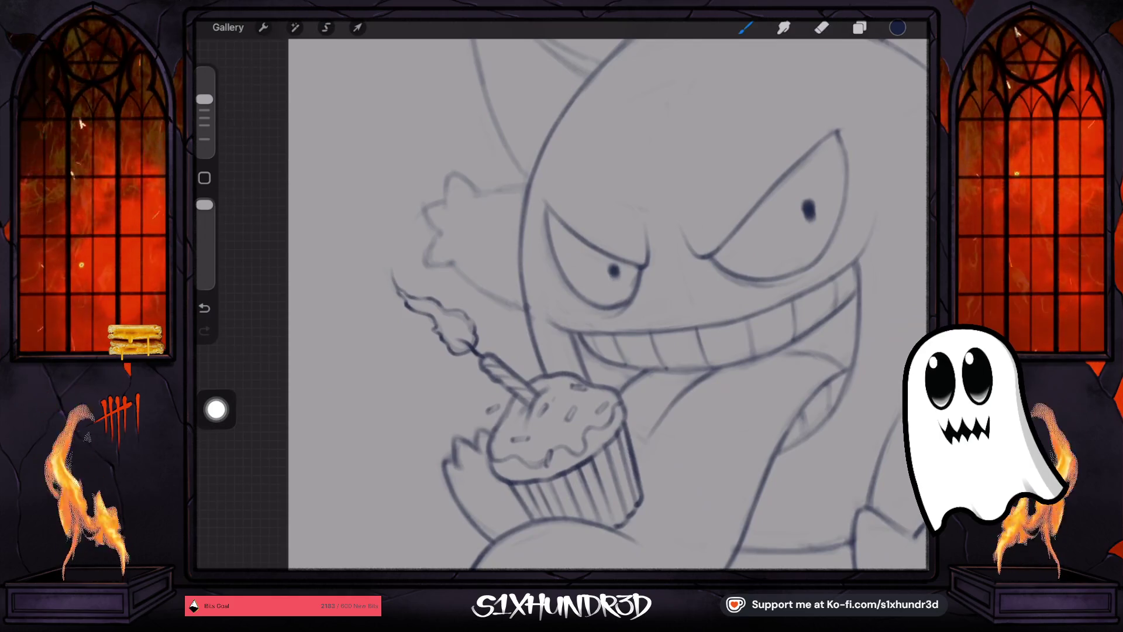
scroll(561, 304, "up", 3)
mouse_move(629, 232)
left_mouse_down()
mouse_move(590, 285)
mouse_move(552, 308)
mouse_move(501, 317)
mouse_move(427, 275)
mouse_move(464, 252)
left_mouse_up()
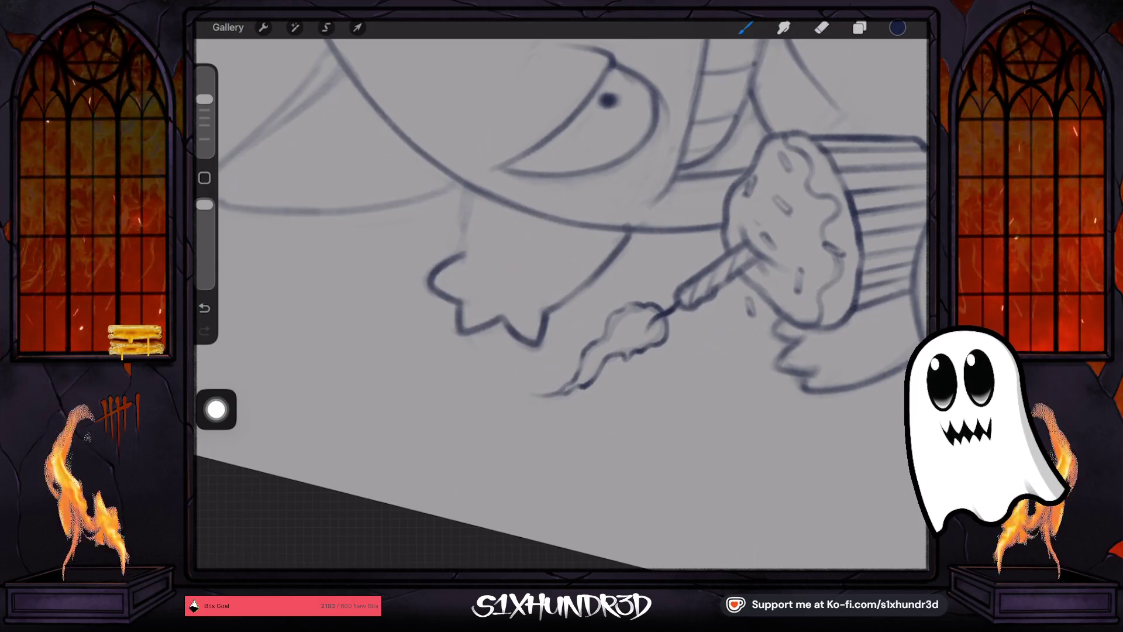
left_click_drag(465, 189, 461, 260)
Trace the left ear's upper curve and right edge in dark ink, redoing rejected strokes.
scroll(562, 304, "down", 3)
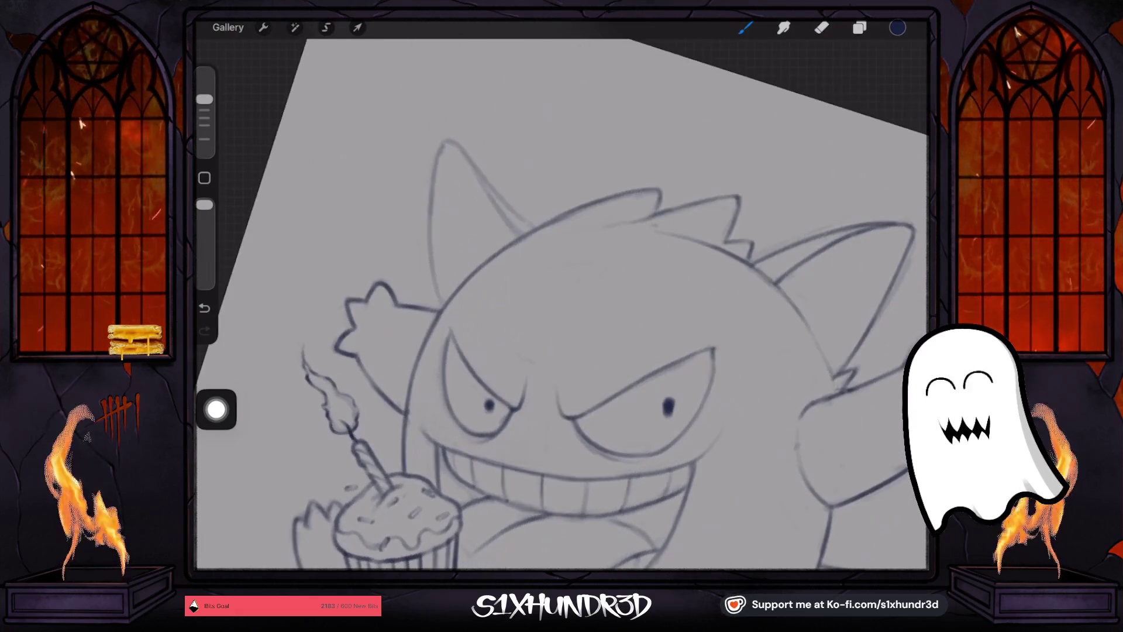
scroll(561, 304, "up", 3)
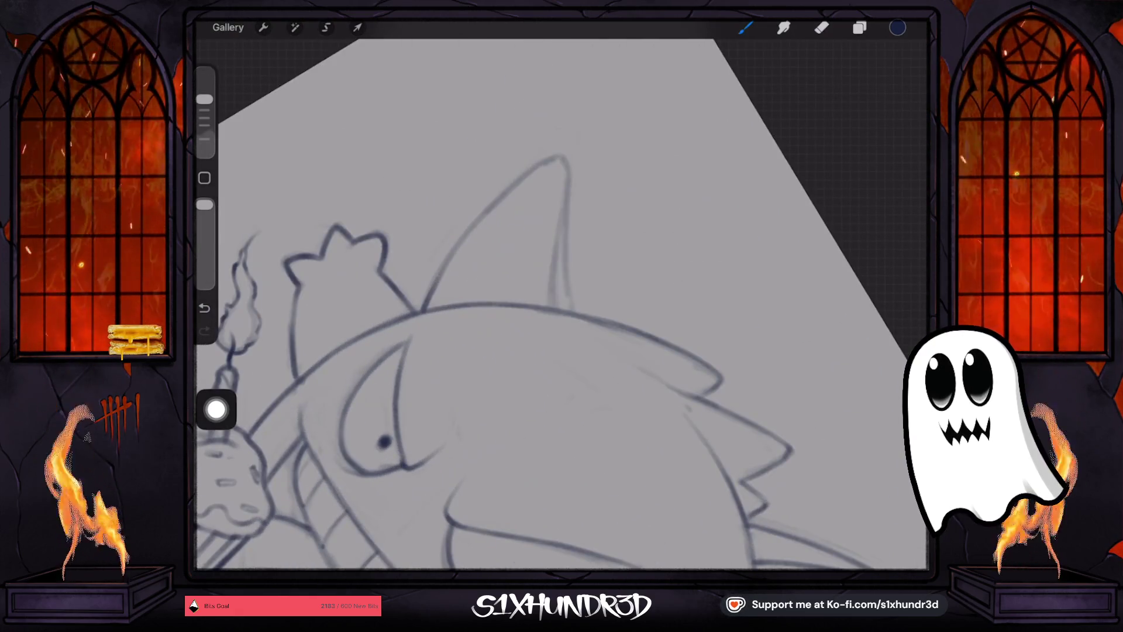
mouse_move(424, 307)
left_mouse_down()
mouse_move(486, 221)
mouse_move(541, 171)
left_mouse_up()
key("ctrl+z")
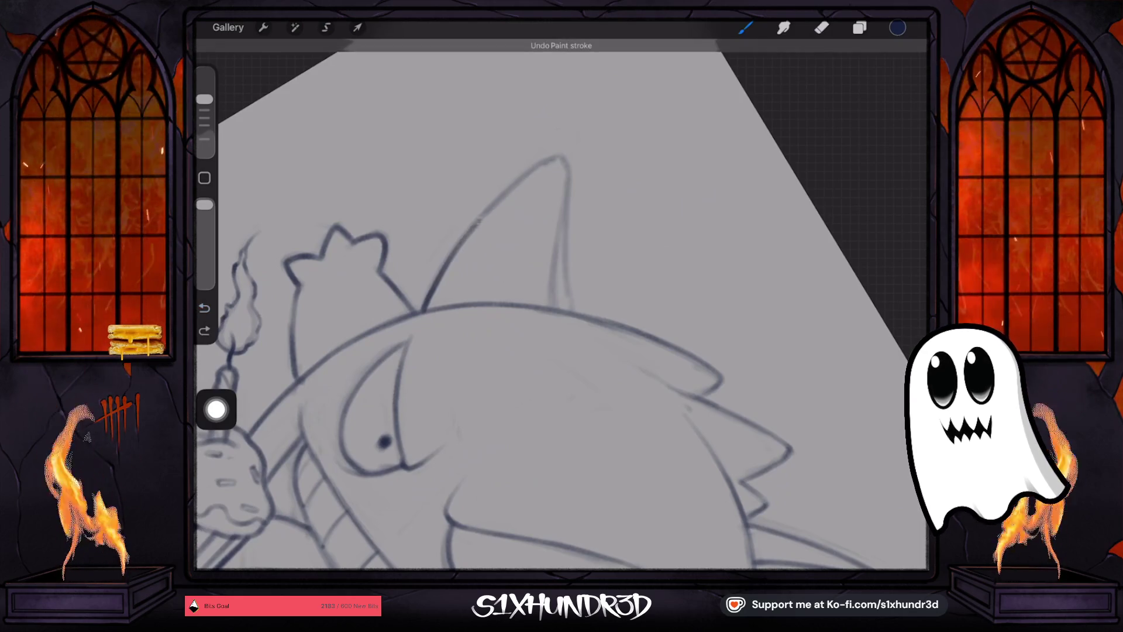
left_click_drag(491, 208, 554, 161)
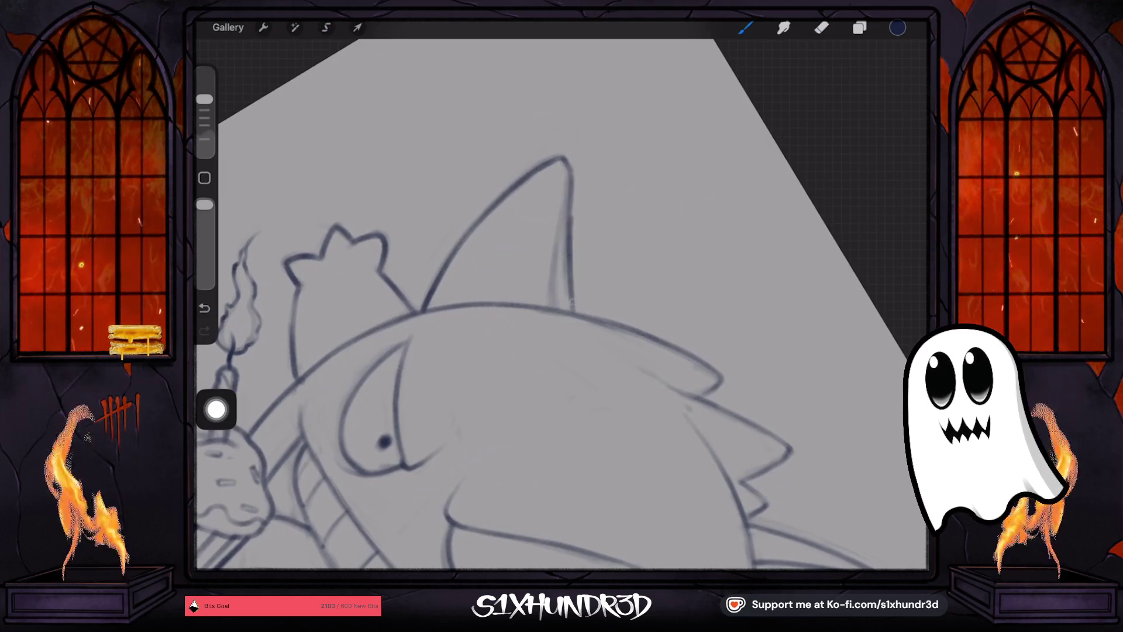
key("ctrl+z")
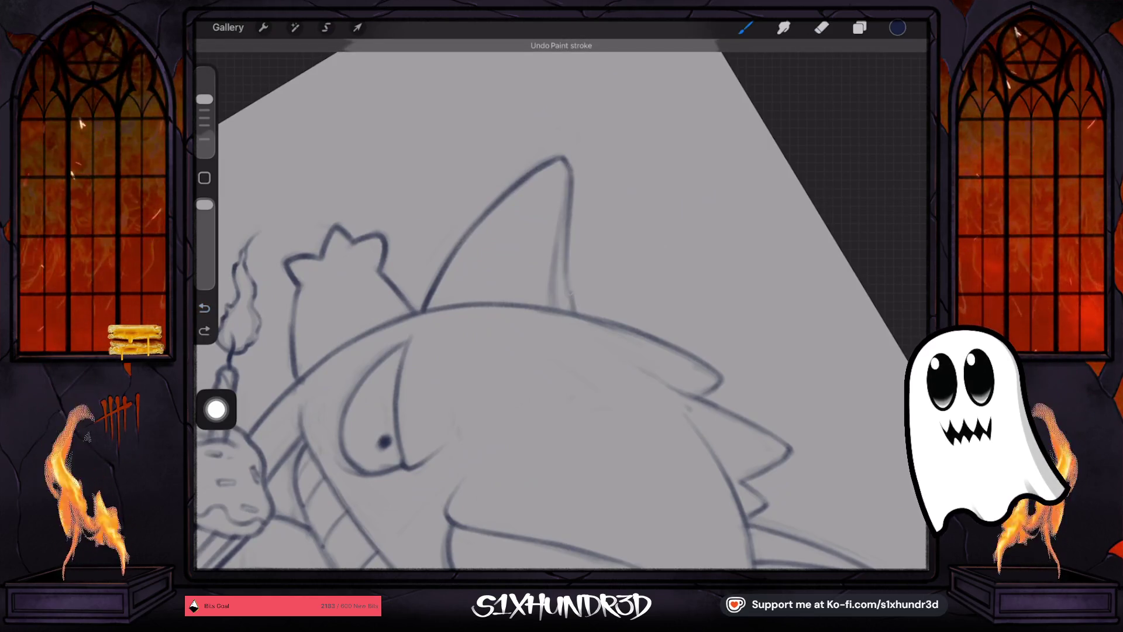
left_click_drag(568, 193, 573, 293)
left_click_drag(560, 224, 550, 307)
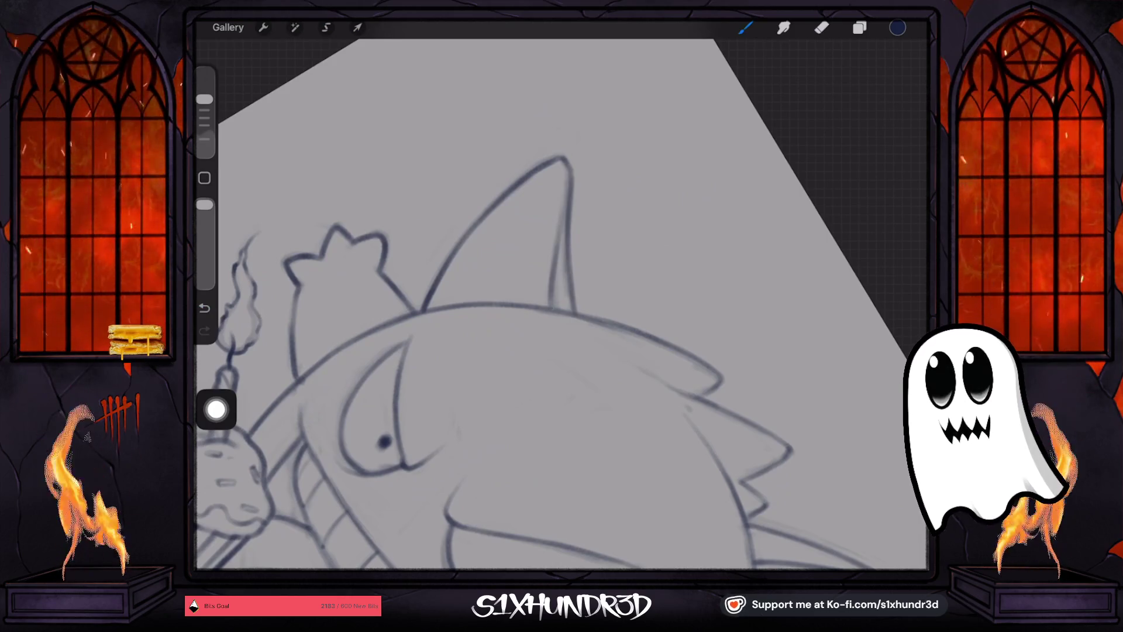
Try extending the grin line with two dark strokes, then undo them.
scroll(561, 298, "down", 5)
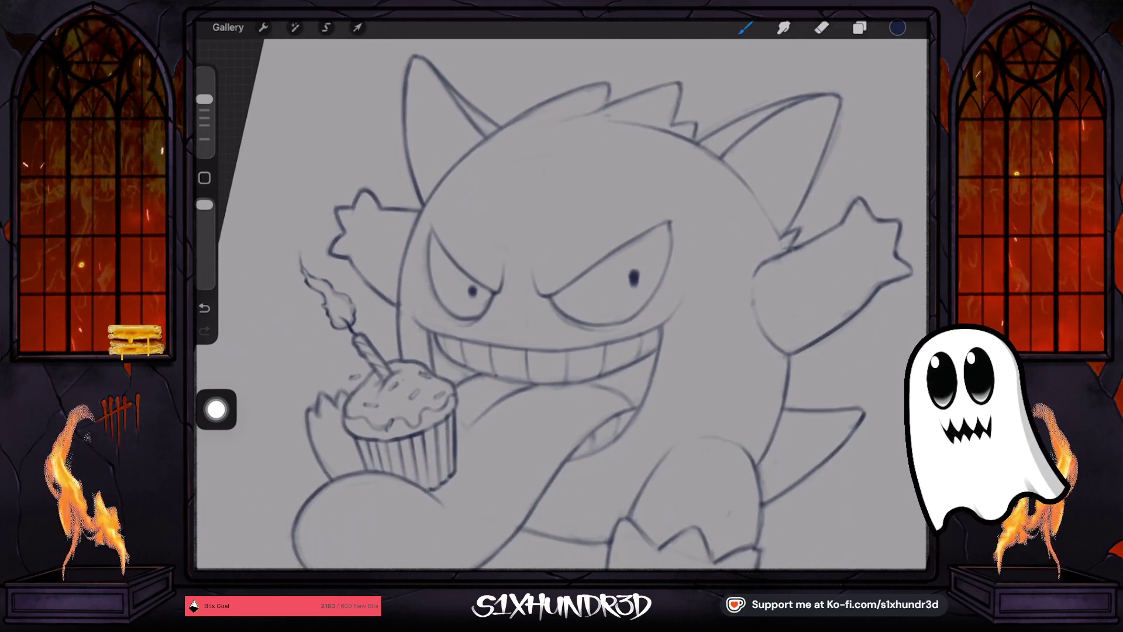
scroll(632, 509, "up", 5)
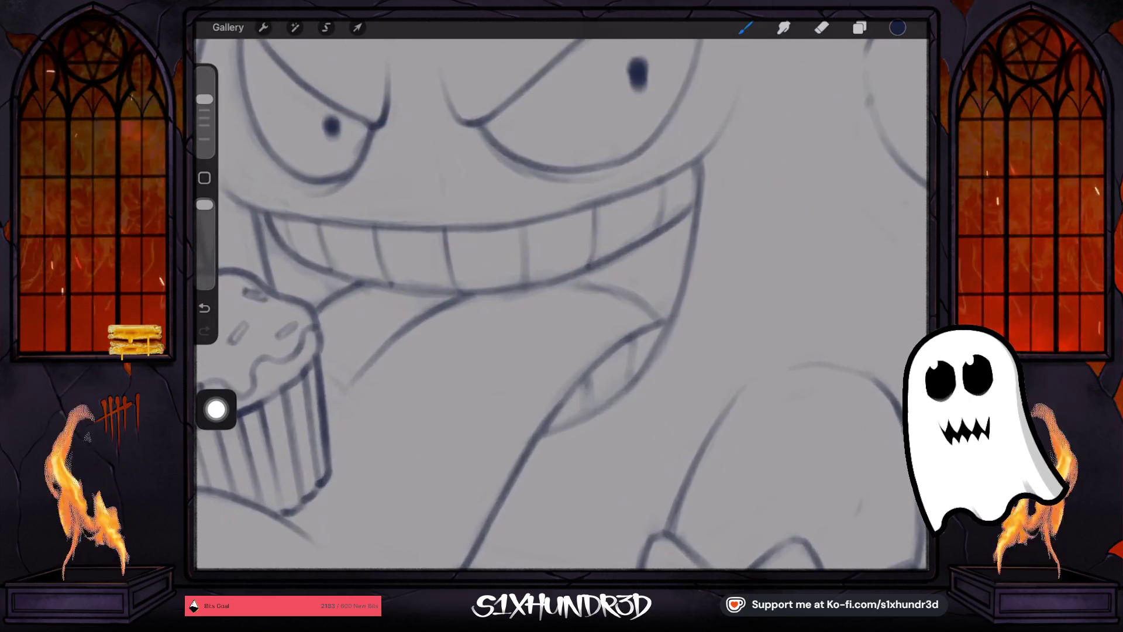
scroll(561, 304, "up", 3)
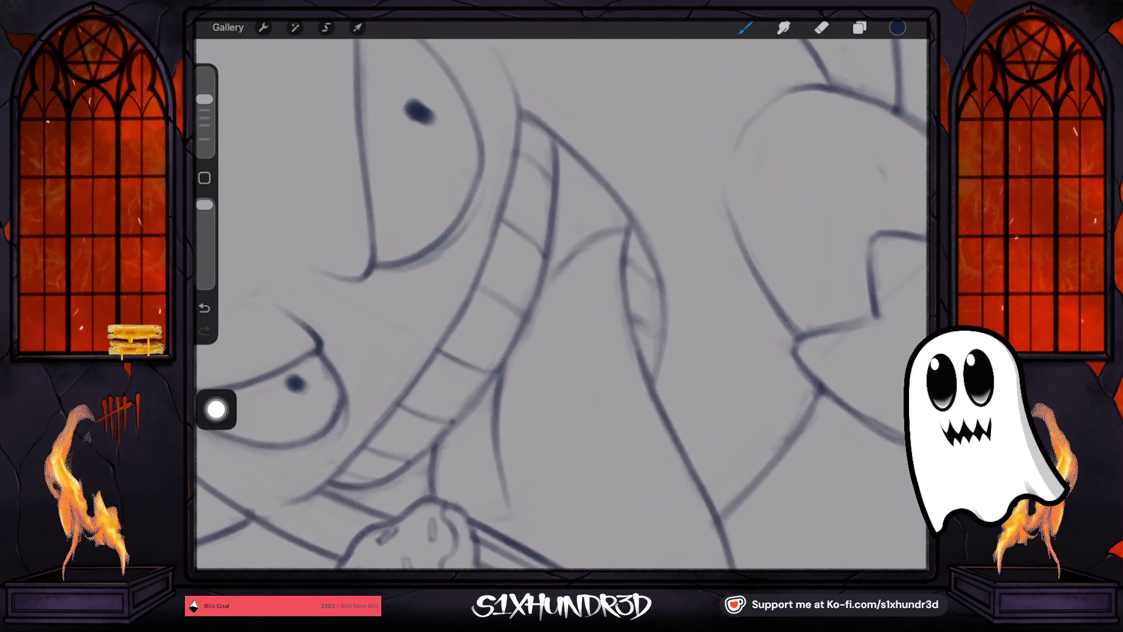
mouse_move(537, 293)
left_mouse_down()
mouse_move(557, 265)
mouse_move(624, 223)
left_mouse_up()
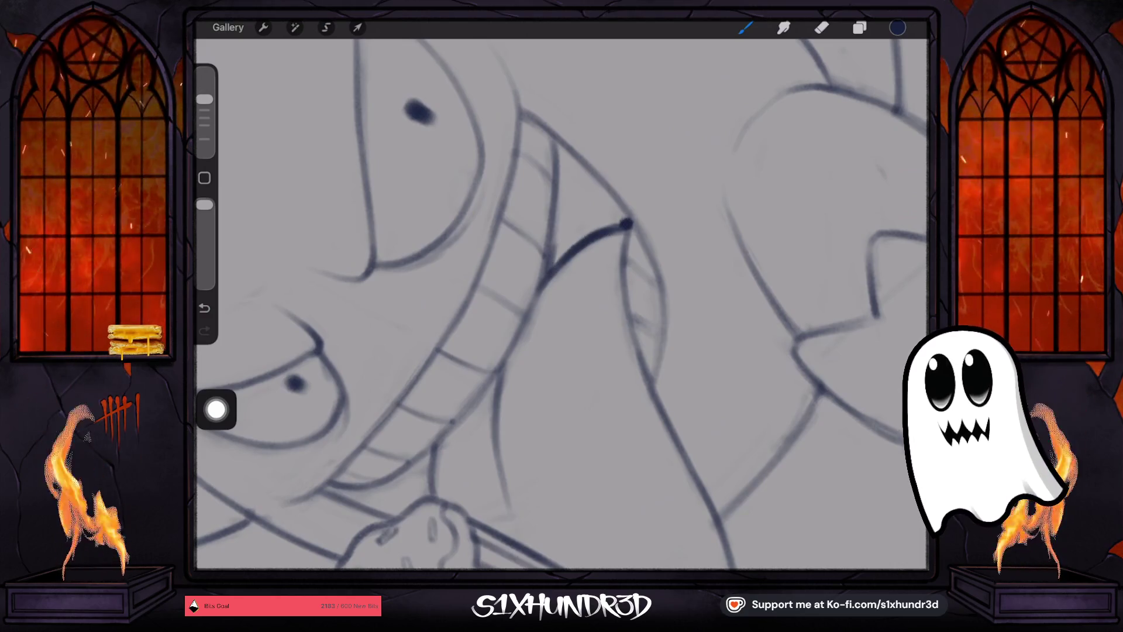
left_click_drag(544, 279, 562, 166)
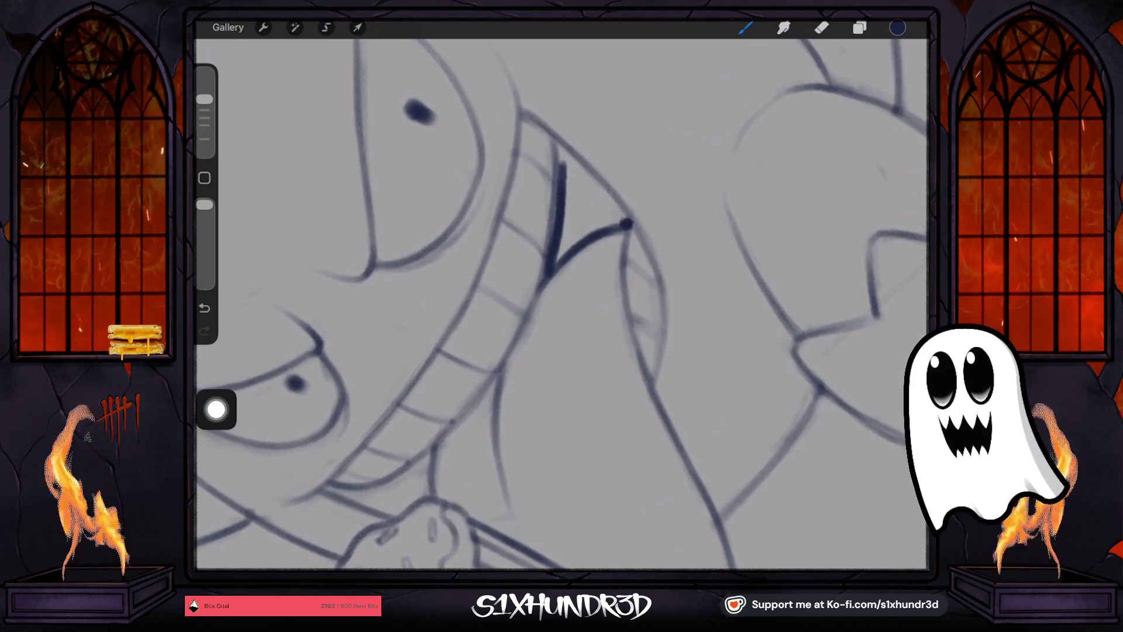
key("ctrl+z")
key("ctrl+z")
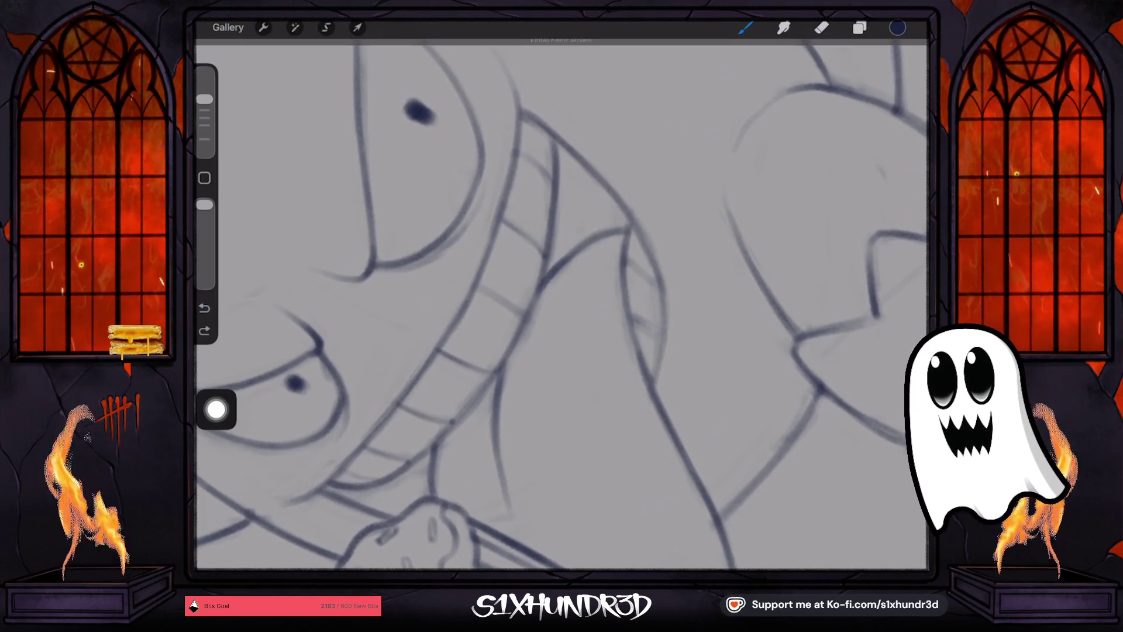
scroll(562, 304, "down", 5)
Duplicate Layer 1, lower the copy's opacity to 68% and merge it down.
left_click(859, 27)
left_click_drag(848, 98, 760, 98)
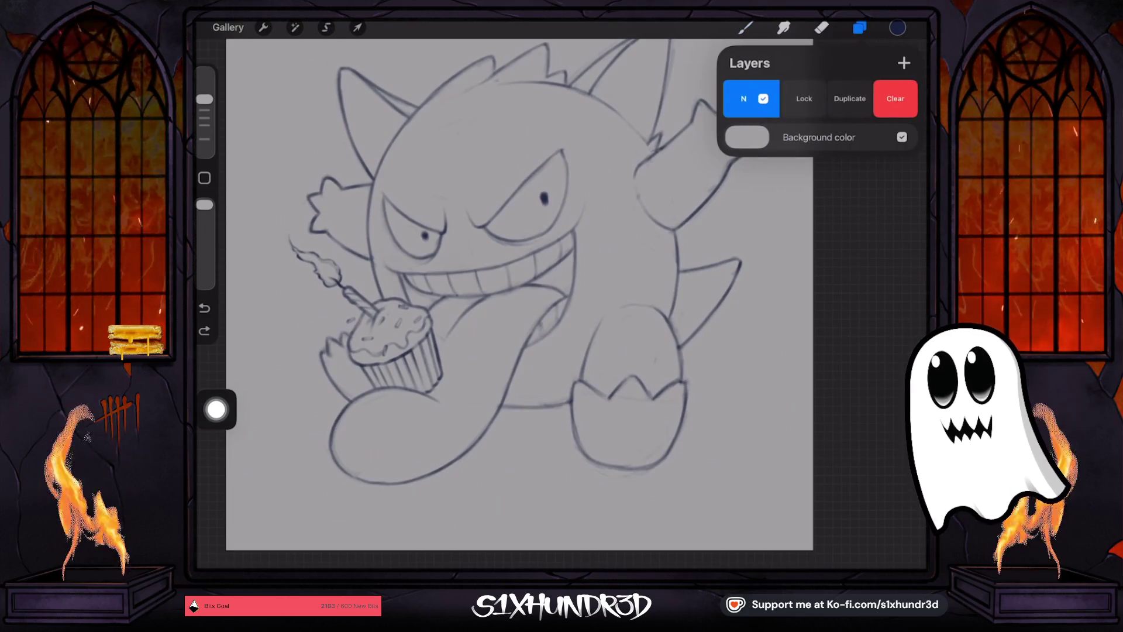
left_click(848, 98)
left_click(882, 99)
left_click_drag(907, 145, 851, 144)
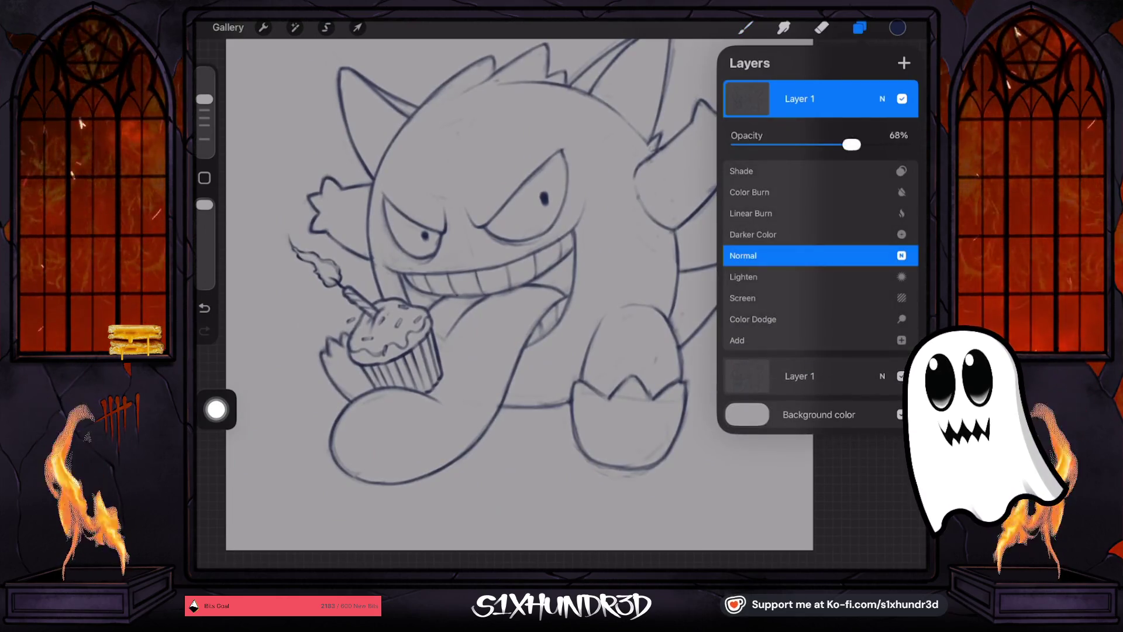
left_click(882, 98)
left_click(747, 98)
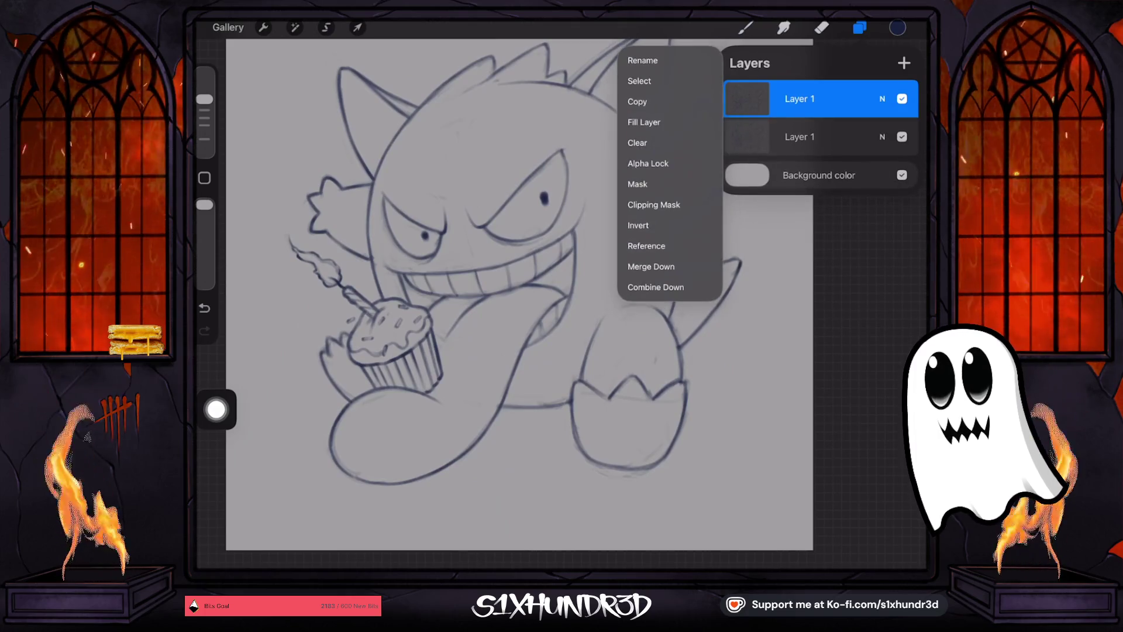
left_click(667, 264)
Fill the inner corner of Gengar's mouth solid dark.
left_click(745, 27)
scroll(562, 293, "up", 5)
left_click_drag(602, 237, 580, 260)
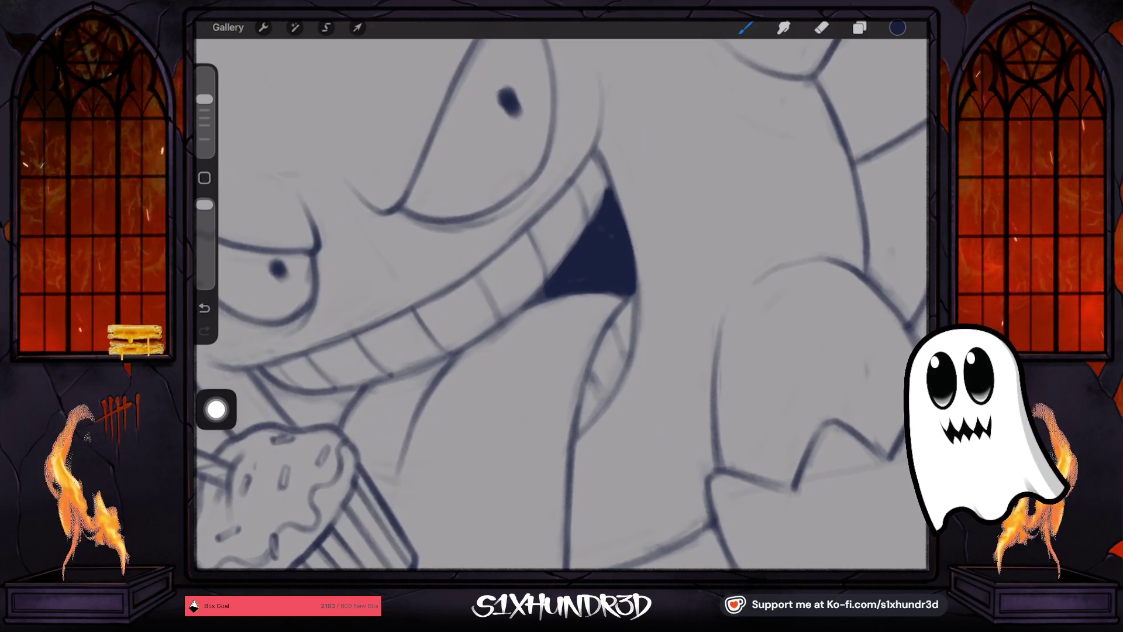
scroll(562, 304, "down", 5)
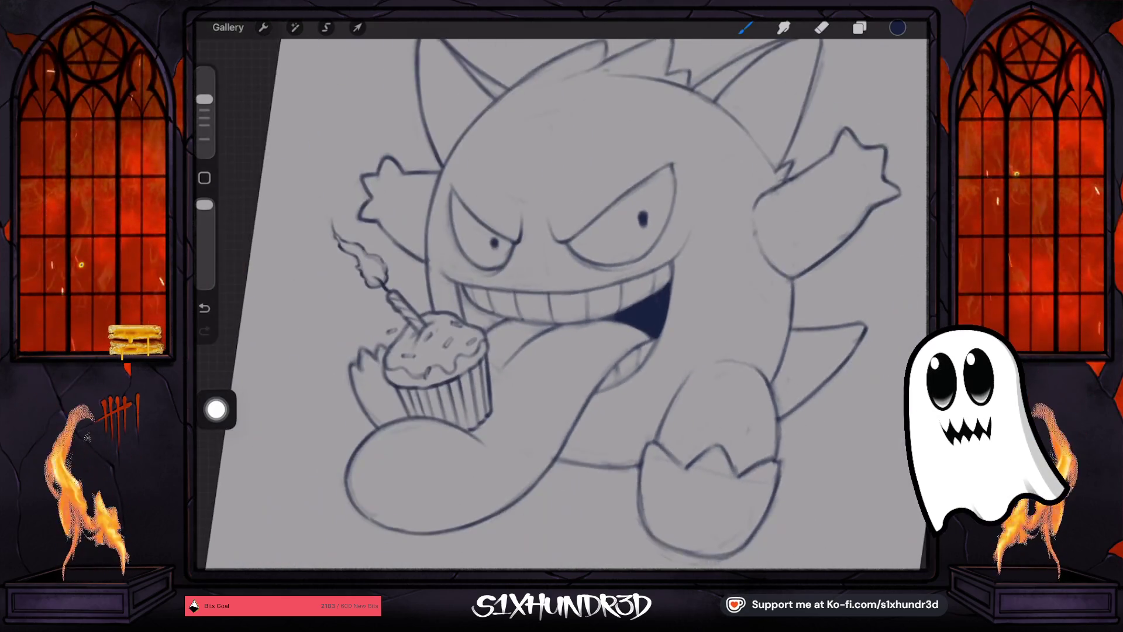
Fill the mouth's left edge and underside dark navy, adjusting brush size while working along the grin.
scroll(410, 351, "up", 5)
scroll(468, 380, "up", 2)
mouse_move(527, 320)
left_mouse_down()
mouse_move(549, 276)
mouse_move(495, 292)
mouse_move(526, 304)
mouse_move(498, 228)
mouse_move(491, 310)
left_mouse_up()
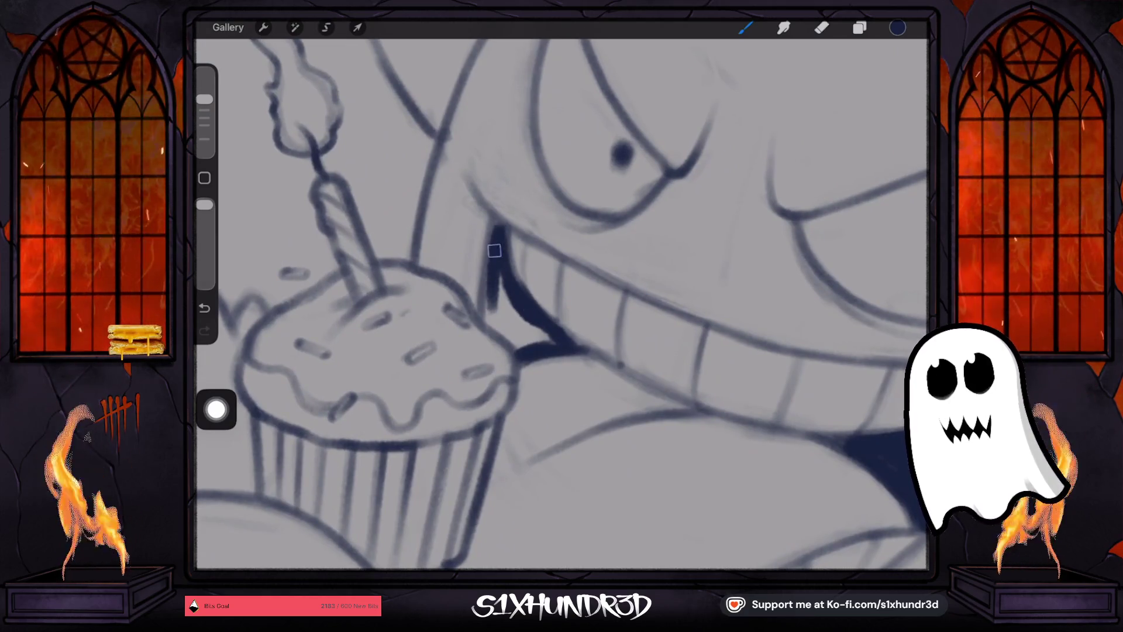
mouse_move(498, 246)
left_mouse_down()
mouse_move(488, 321)
mouse_move(518, 348)
left_mouse_up()
mouse_move(498, 298)
left_mouse_down()
mouse_move(527, 344)
mouse_move(526, 328)
left_mouse_up()
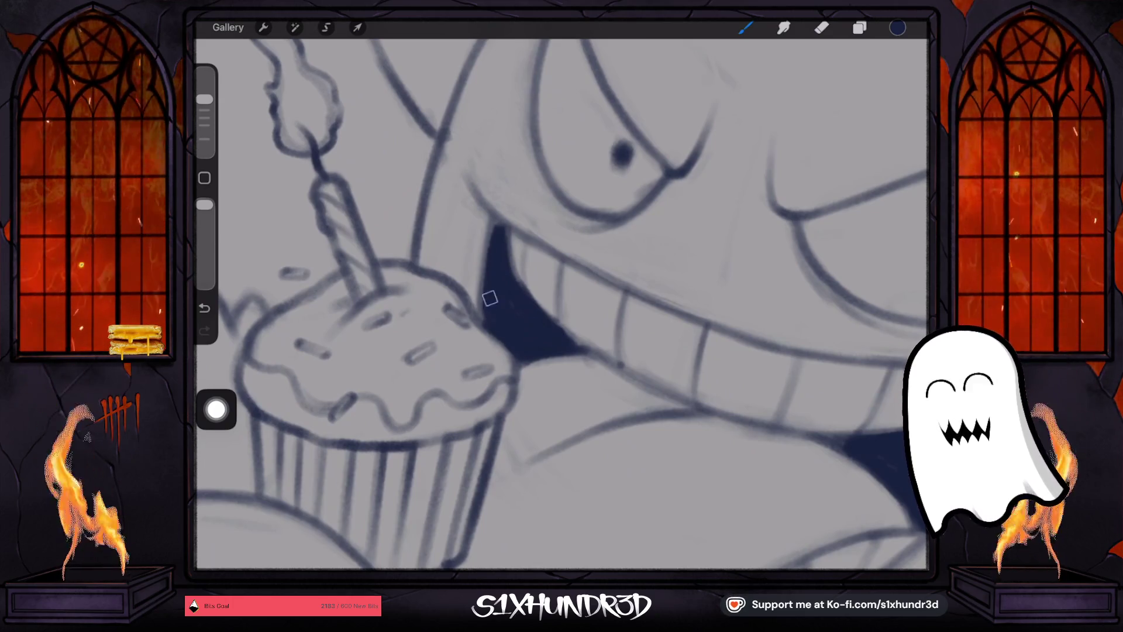
left_click_drag(491, 240, 482, 316)
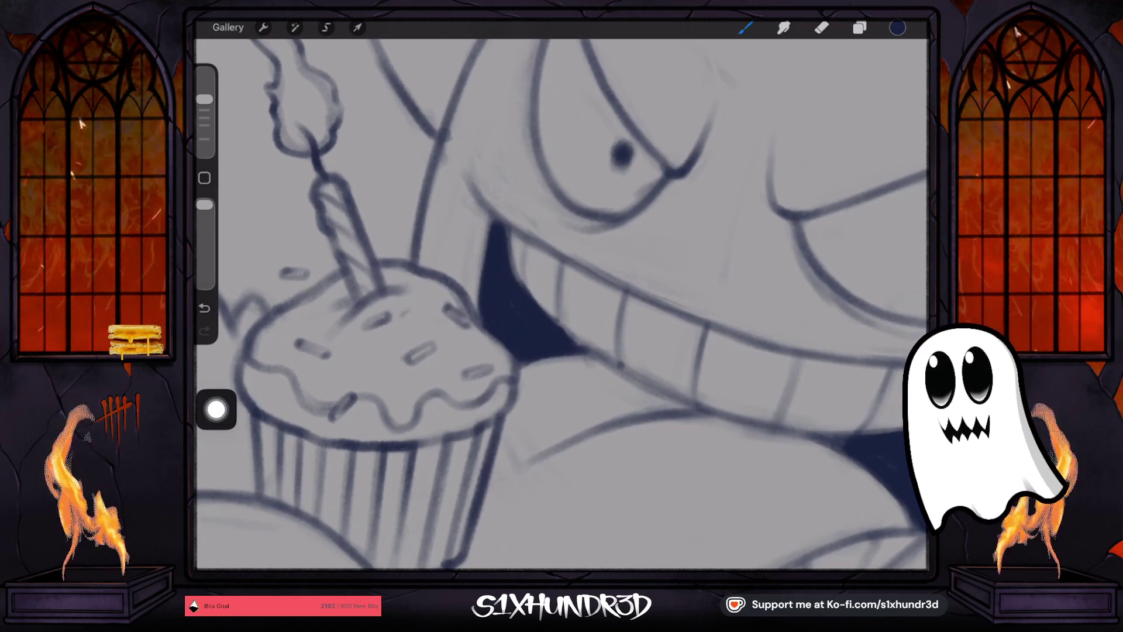
left_click_drag(204, 100, 204, 118)
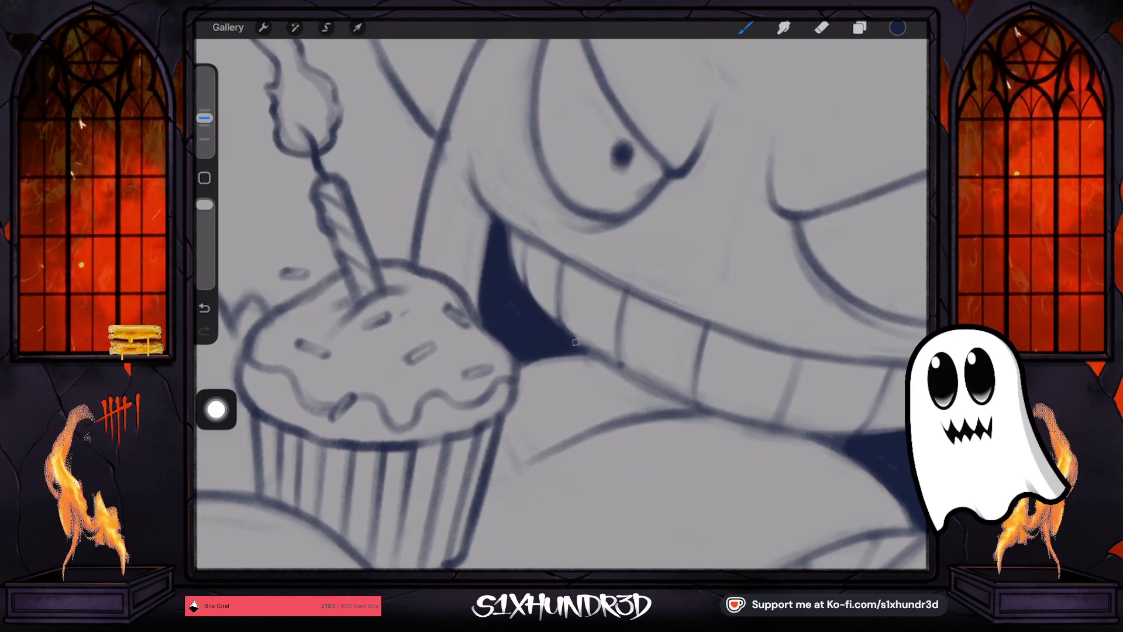
mouse_move(562, 304)
left_mouse_down()
mouse_move(527, 263)
mouse_move(444, 328)
left_mouse_up()
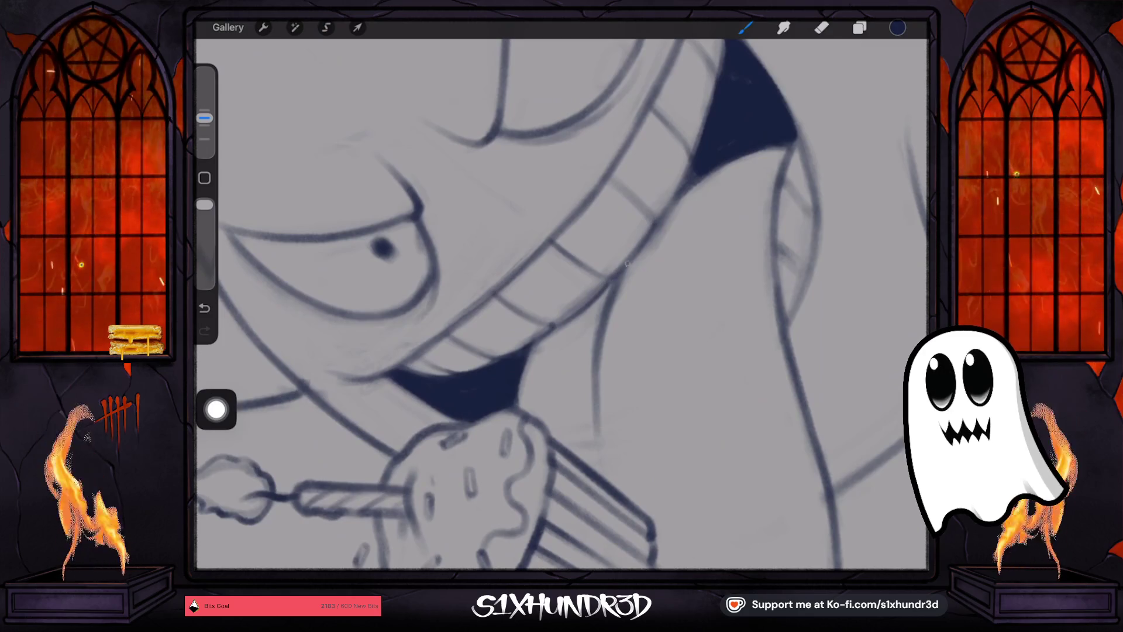
left_click_drag(627, 264, 598, 280)
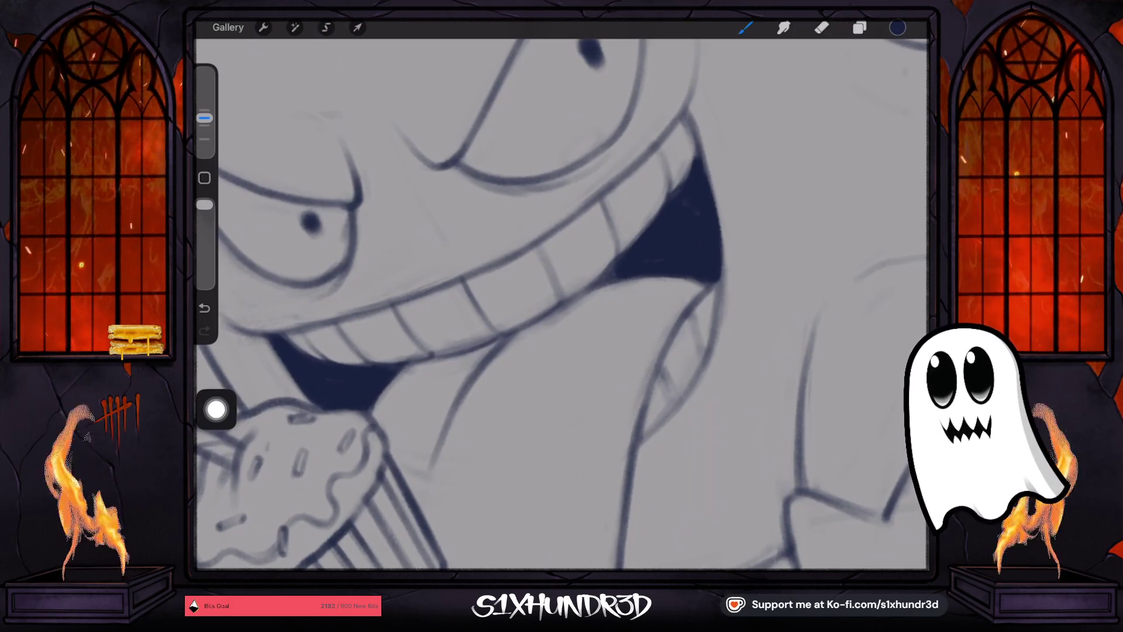
scroll(561, 304, "down", 5)
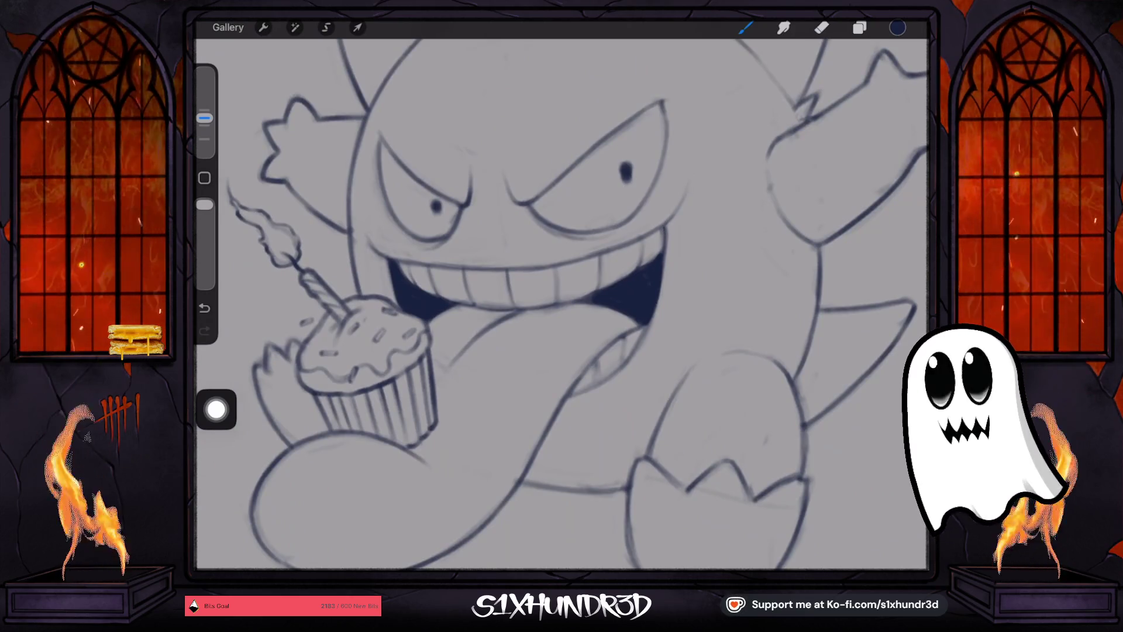
left_click_drag(204, 117, 204, 103)
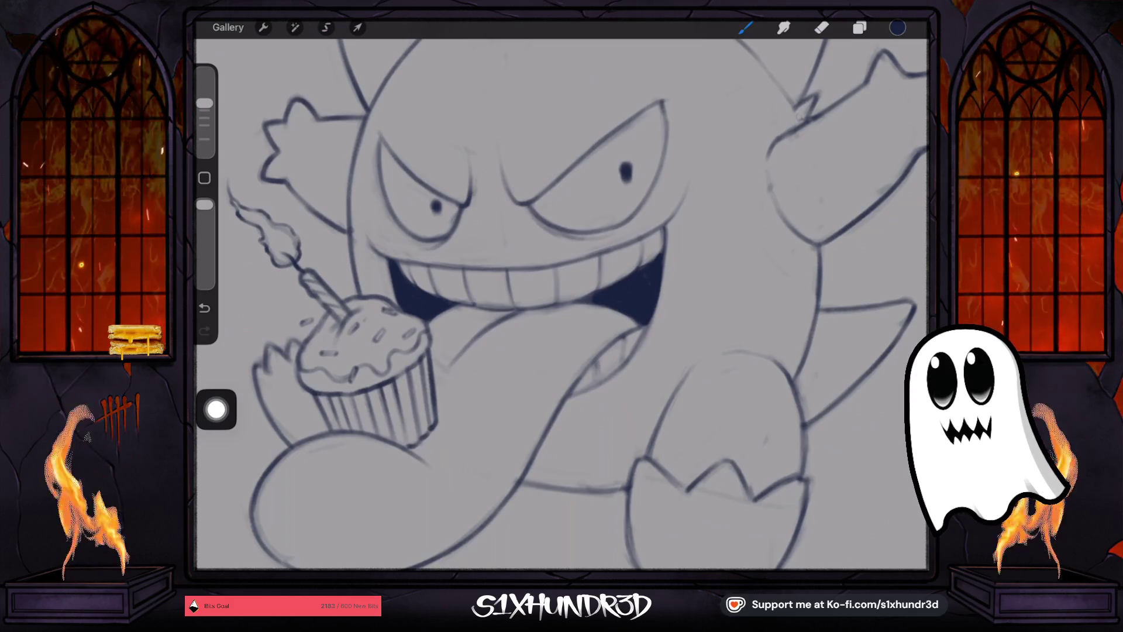
Undo the last stroke and change the background colour to a darker grey.
left_click(205, 308)
scroll(562, 305, "down", 3)
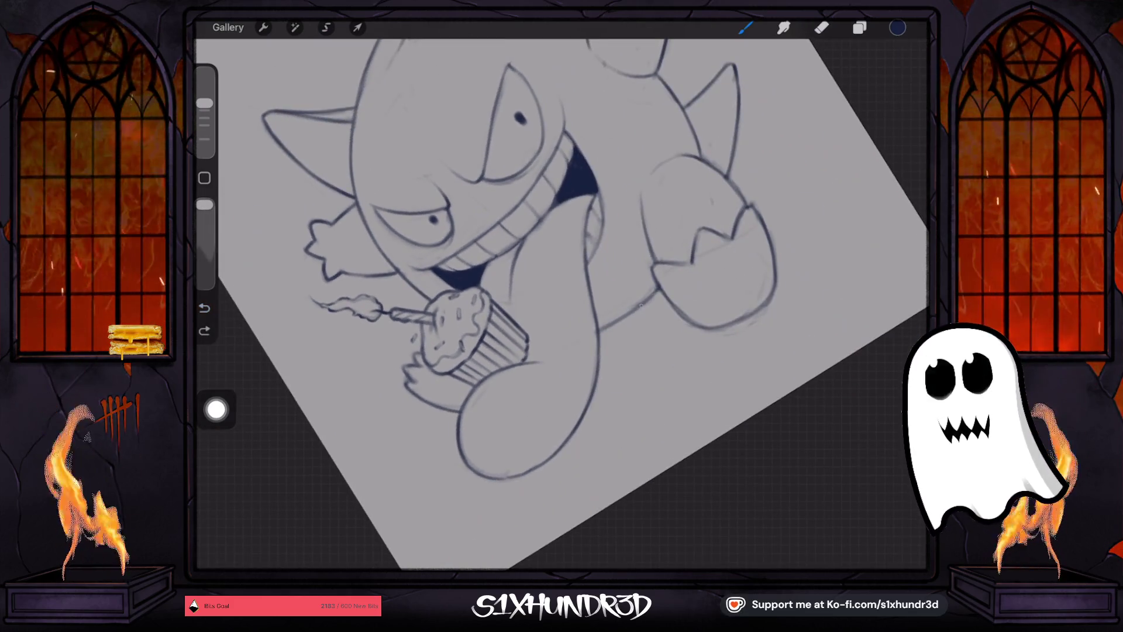
scroll(561, 304, "down", 2)
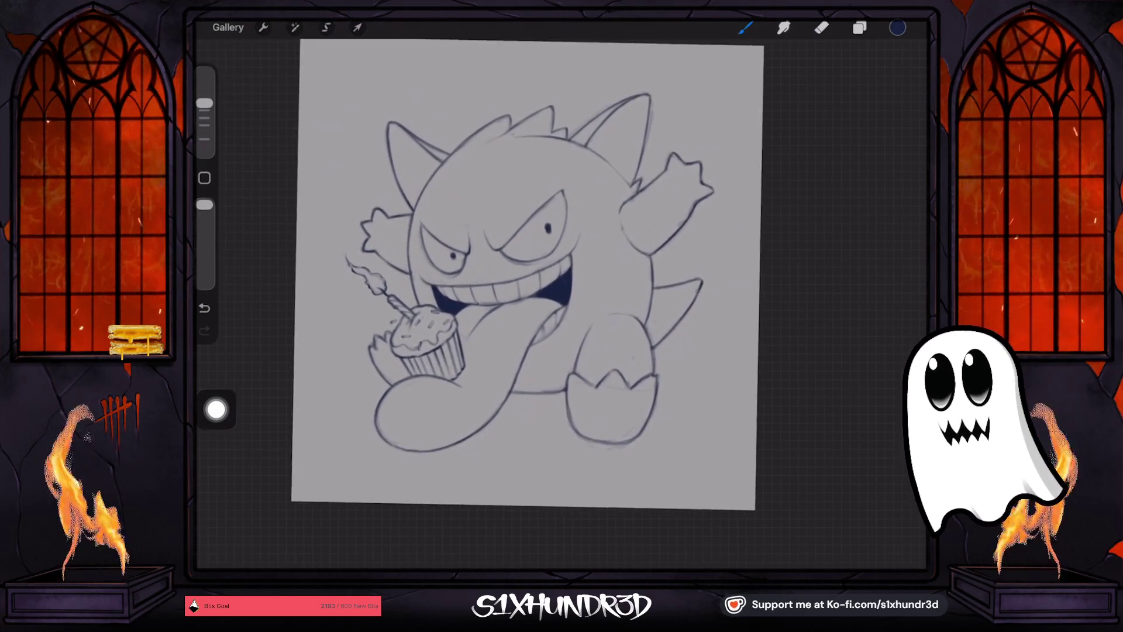
key("e")
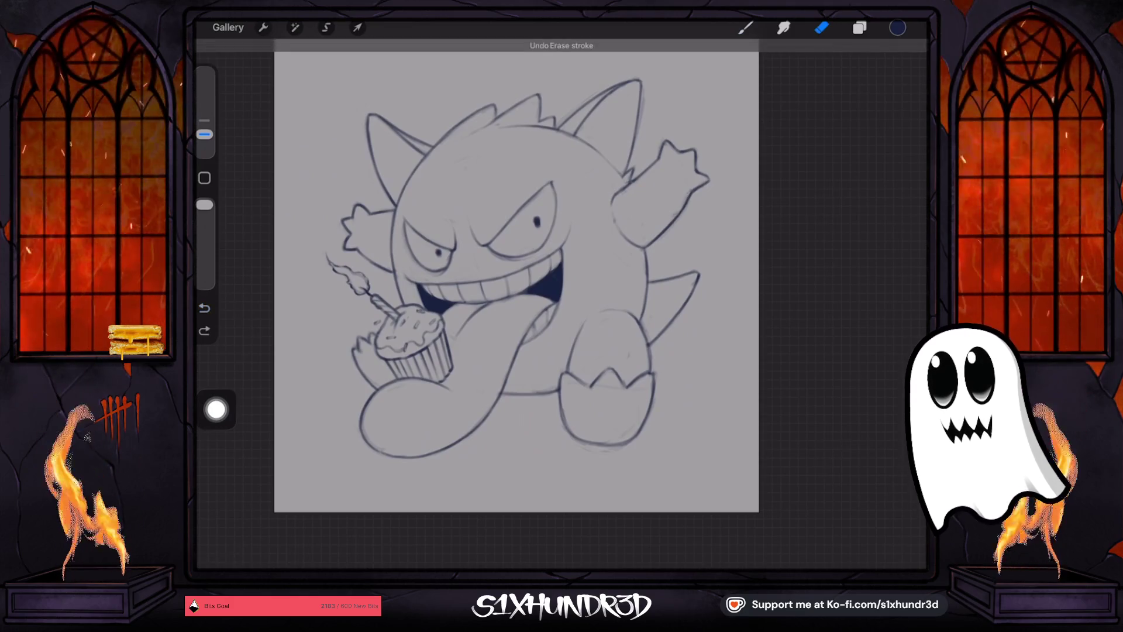
key("l")
left_click(819, 137)
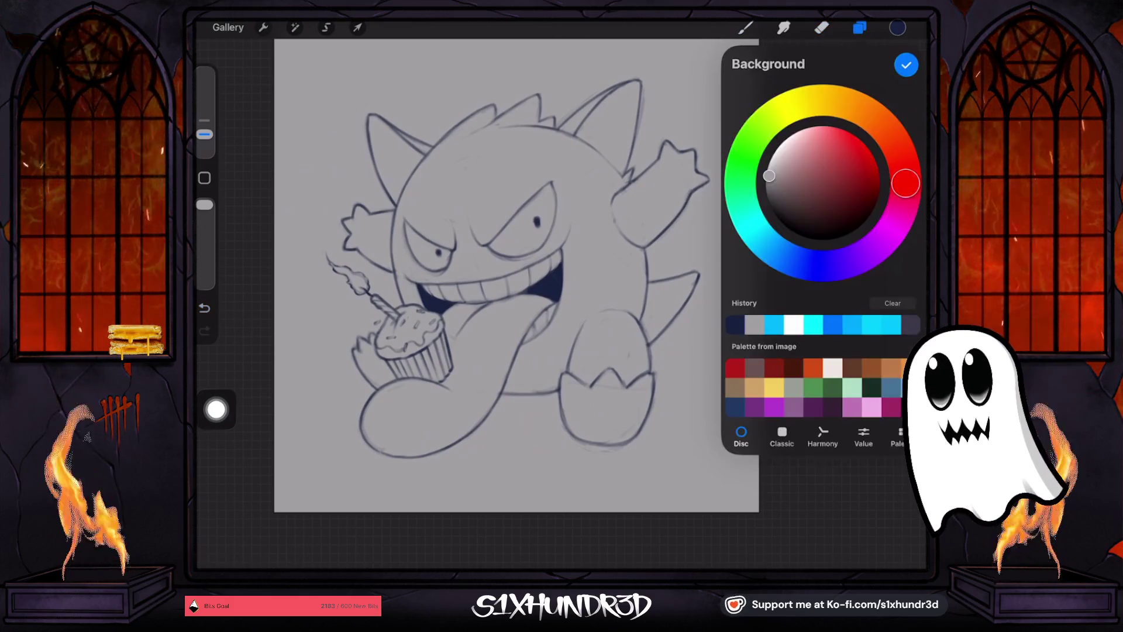
left_click(765, 183)
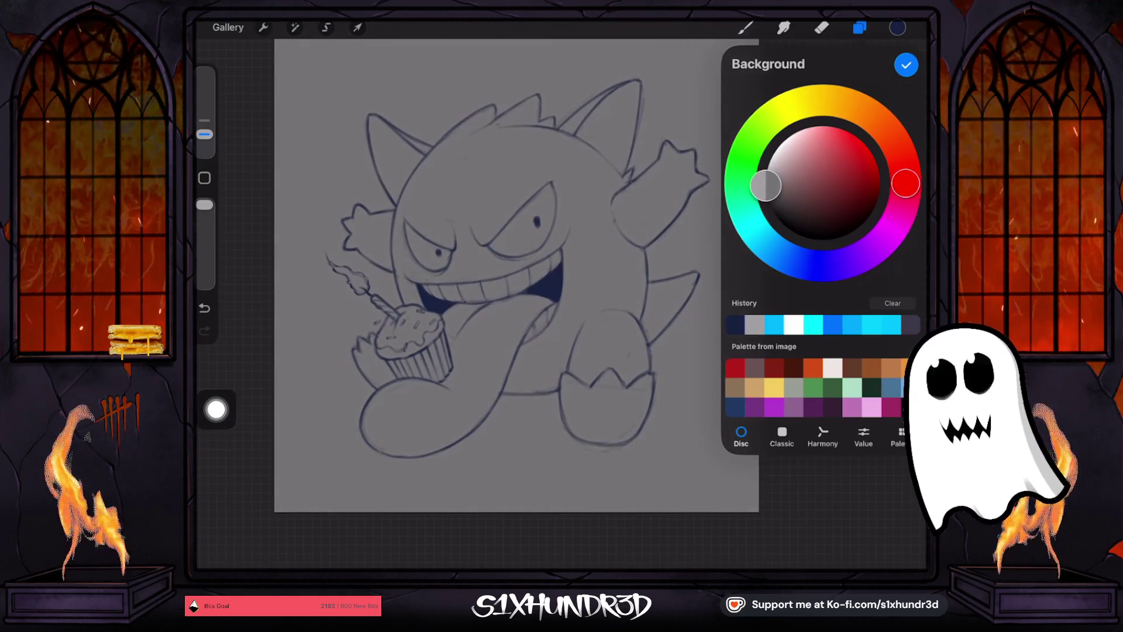
left_click_drag(546, 290, 552, 265)
left_click(906, 65)
Add a new layer below Layer 1 and set the Textured Coloring Tool to lower opacity and 11% size.
left_click(904, 63)
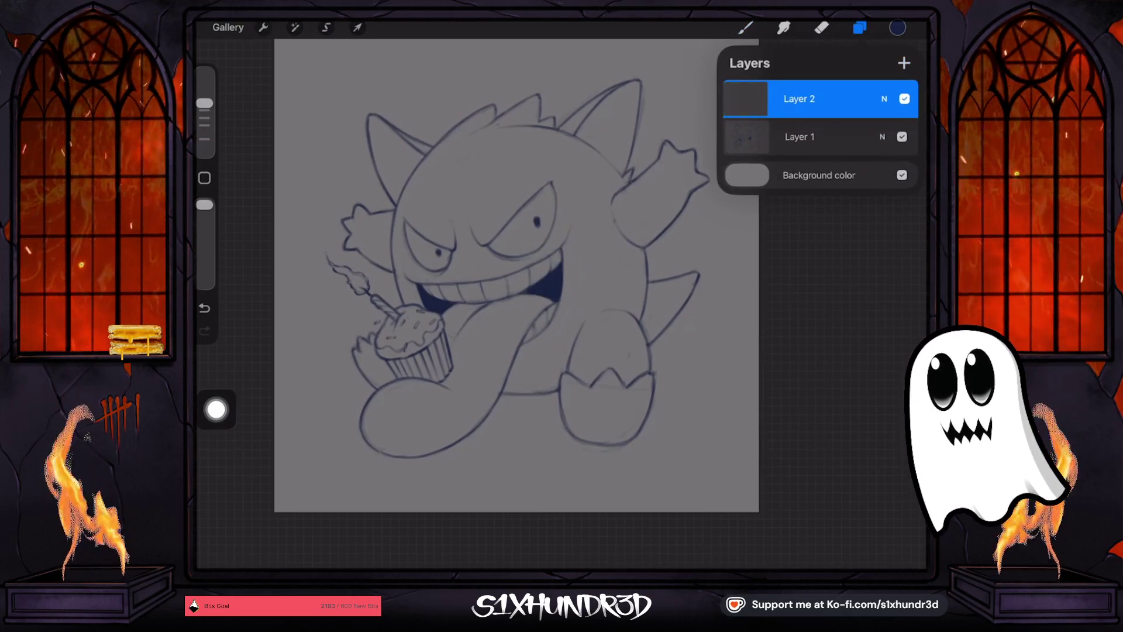
left_click_drag(819, 98, 819, 138)
left_click(745, 28)
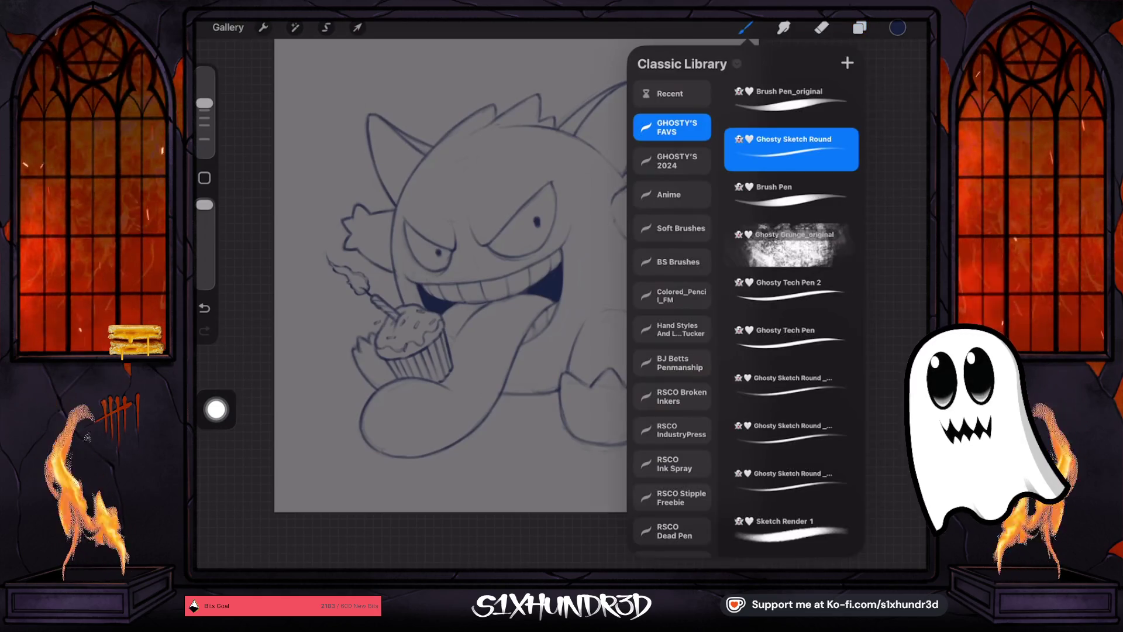
scroll(790, 316, "down", 10)
left_click(791, 433)
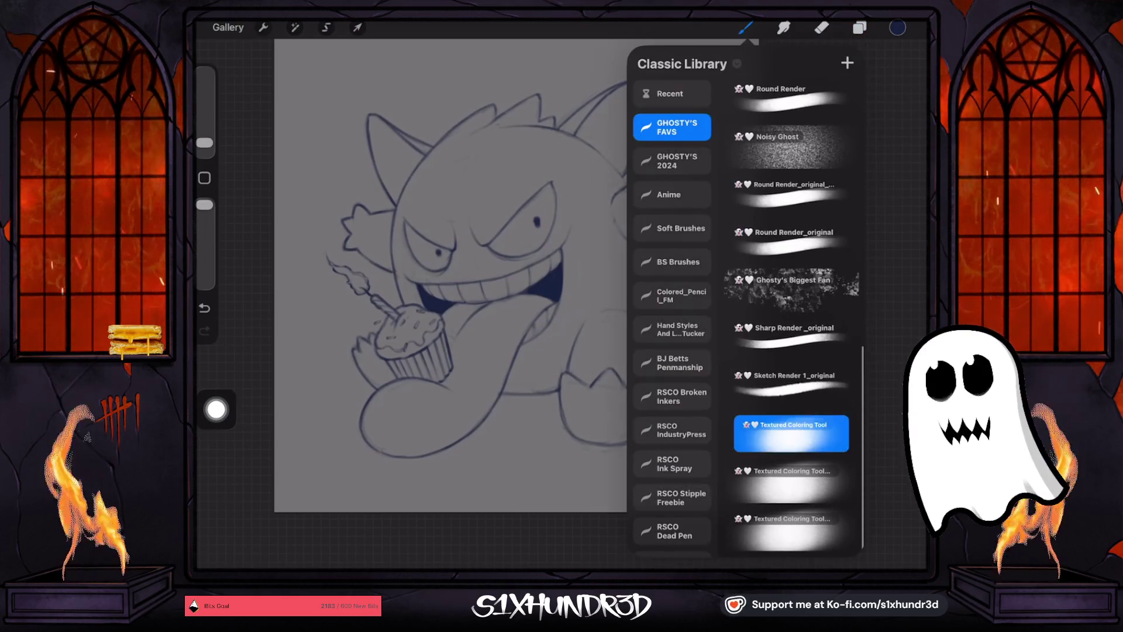
left_click_drag(204, 205, 205, 253)
left_click_drag(205, 142, 205, 115)
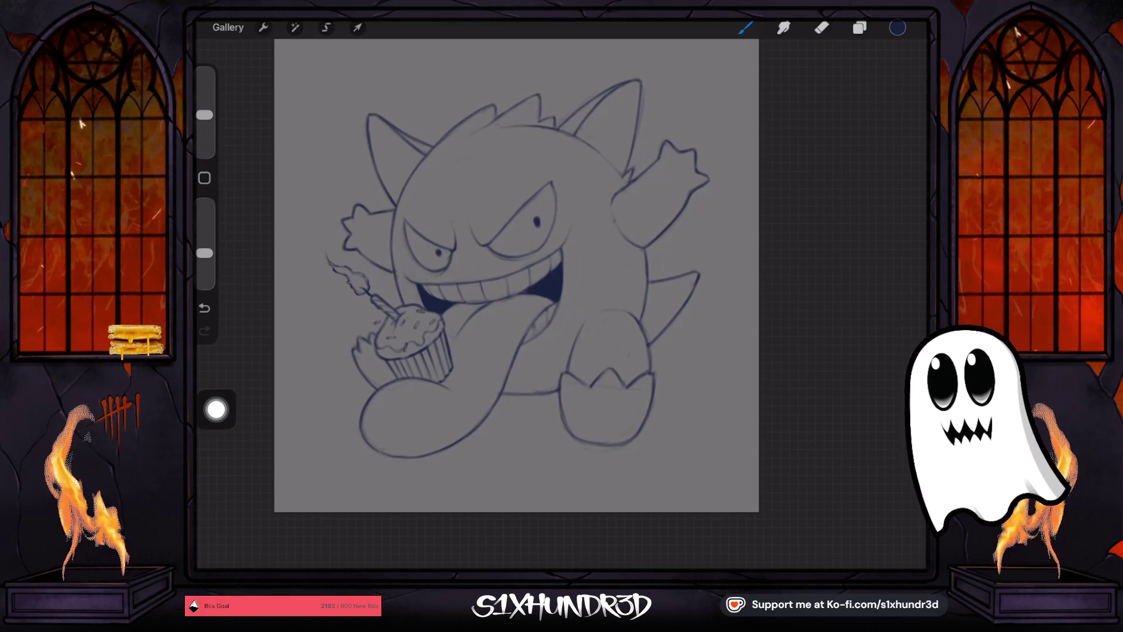
scroll(516, 275, "up", 2)
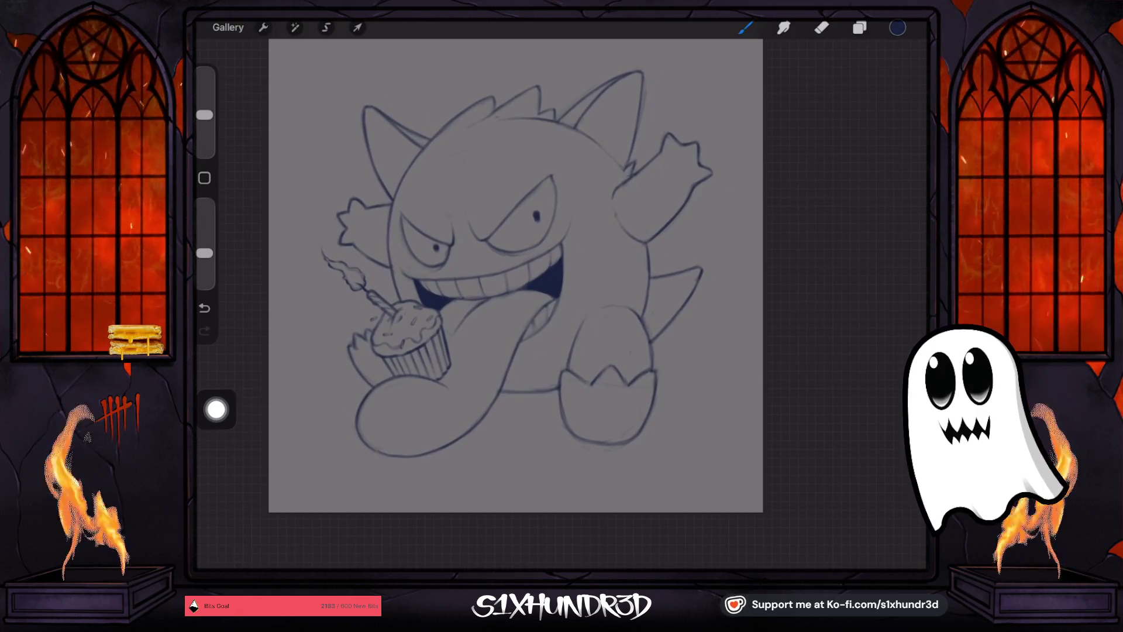
Paint soft shading down Gengar's right side, lower belly and legs.
mouse_move(617, 176)
left_mouse_down()
mouse_move(617, 283)
mouse_move(627, 281)
mouse_move(629, 308)
mouse_move(636, 299)
mouse_move(591, 143)
mouse_move(639, 300)
left_mouse_up()
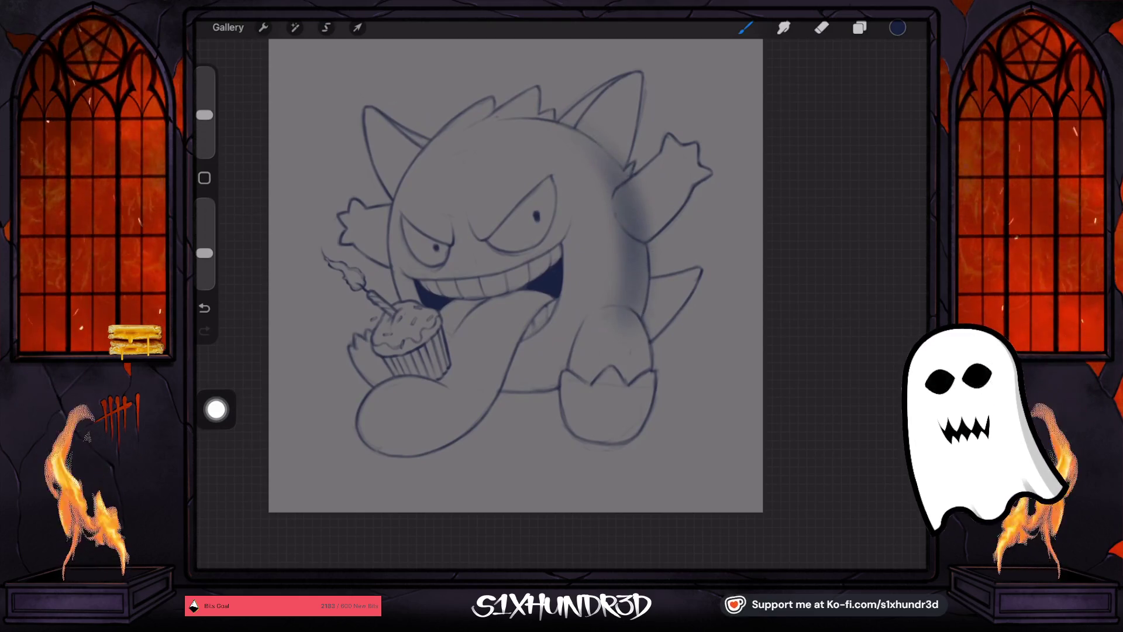
mouse_move(561, 362)
left_mouse_down()
mouse_move(521, 398)
mouse_move(504, 394)
mouse_move(541, 390)
mouse_move(584, 334)
mouse_move(615, 211)
left_mouse_up()
mouse_move(583, 334)
left_mouse_down()
mouse_move(609, 270)
mouse_move(571, 376)
left_mouse_up()
mouse_move(596, 329)
left_mouse_down()
mouse_move(628, 252)
mouse_move(634, 280)
mouse_move(650, 271)
left_mouse_up()
mouse_move(647, 206)
left_mouse_down()
mouse_move(632, 163)
mouse_move(644, 304)
left_mouse_up()
mouse_move(585, 362)
left_mouse_down()
mouse_move(632, 193)
mouse_move(592, 148)
mouse_move(629, 130)
mouse_move(627, 113)
mouse_move(602, 120)
mouse_move(616, 93)
mouse_move(644, 87)
mouse_move(623, 170)
left_mouse_up()
Undo the too-dark ear and body-edge shading strokes and enlarge the brush to 17%.
left_click_drag(205, 114, 204, 121)
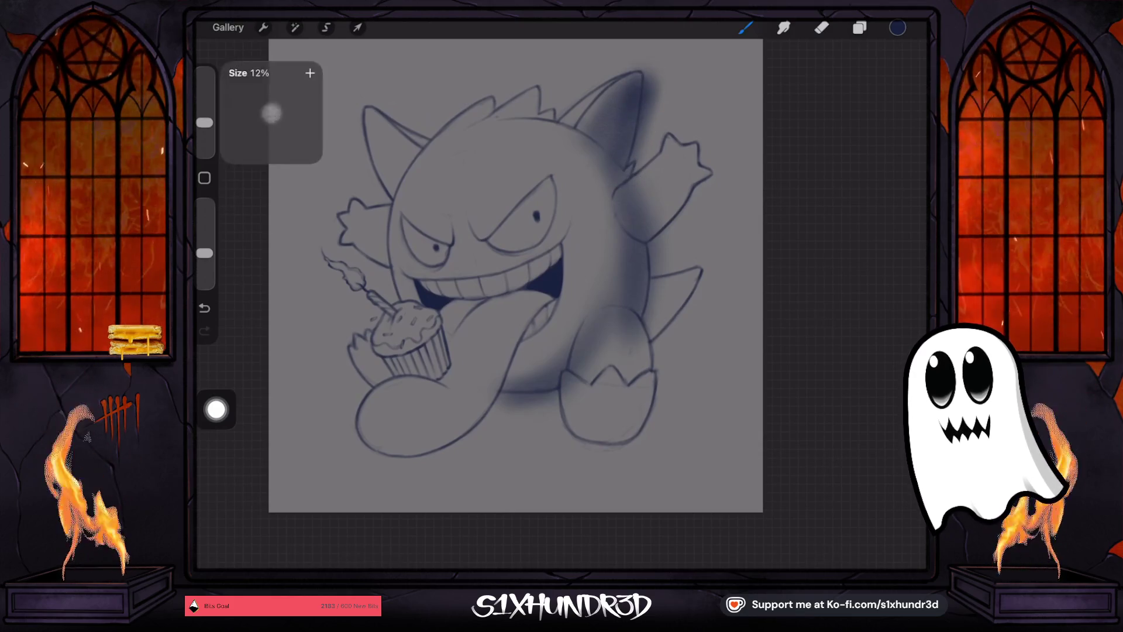
mouse_move(620, 155)
left_mouse_down()
mouse_move(634, 118)
mouse_move(595, 146)
mouse_move(629, 88)
left_mouse_up()
left_click(859, 27)
key("ctrl+z")
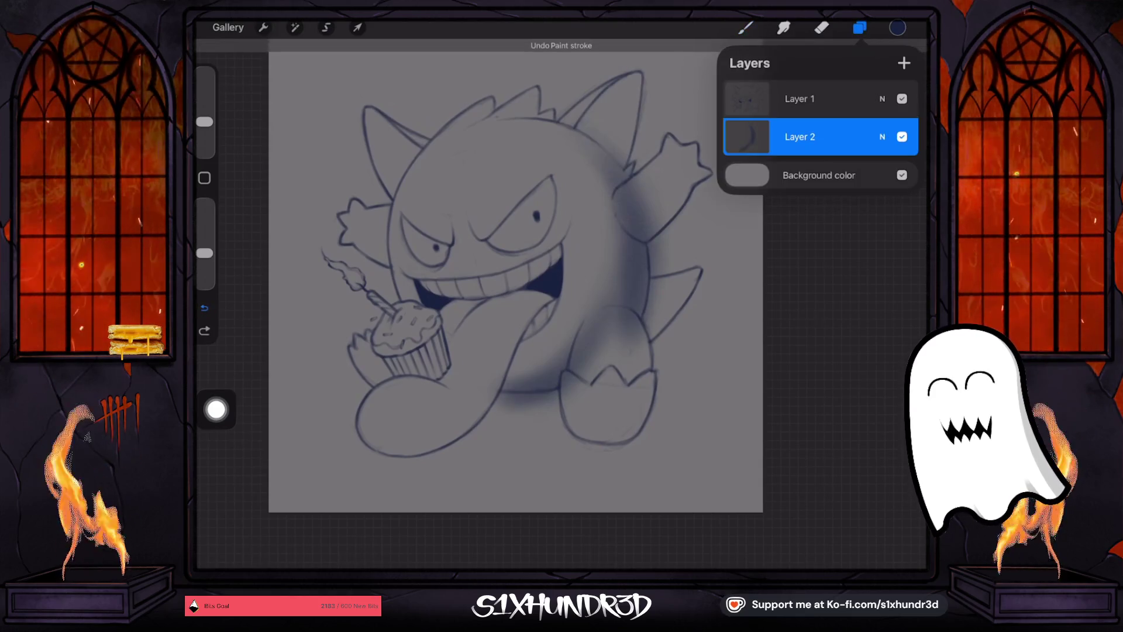
key("ctrl+z")
left_click(745, 27)
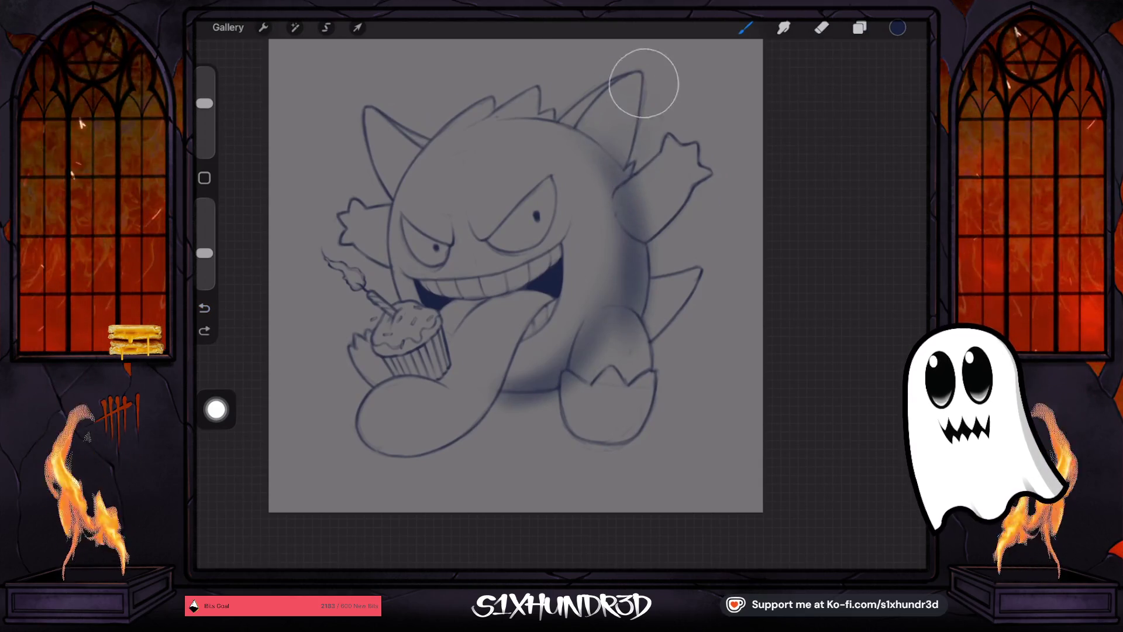
left_click_drag(640, 87, 628, 175)
left_click_drag(204, 122, 204, 118)
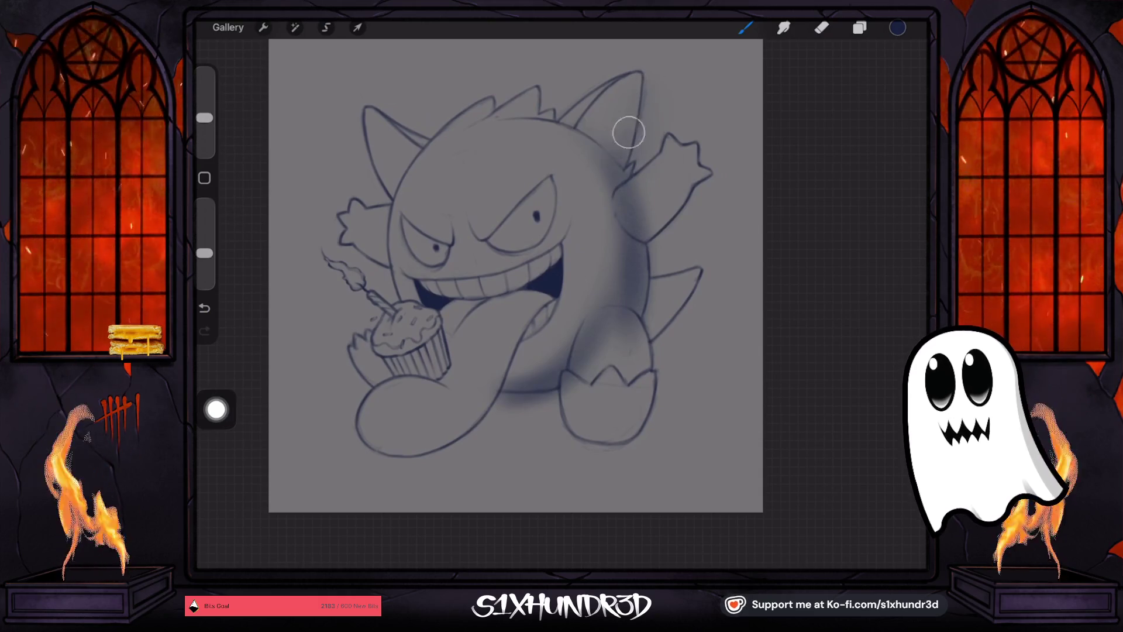
Repaint soft shading on the right ear, right side, tail, lower belly and mouth.
mouse_move(621, 125)
left_mouse_down()
mouse_move(642, 68)
mouse_move(611, 140)
left_mouse_up()
mouse_move(614, 97)
left_mouse_down()
mouse_move(592, 141)
mouse_move(647, 88)
mouse_move(637, 168)
left_mouse_up()
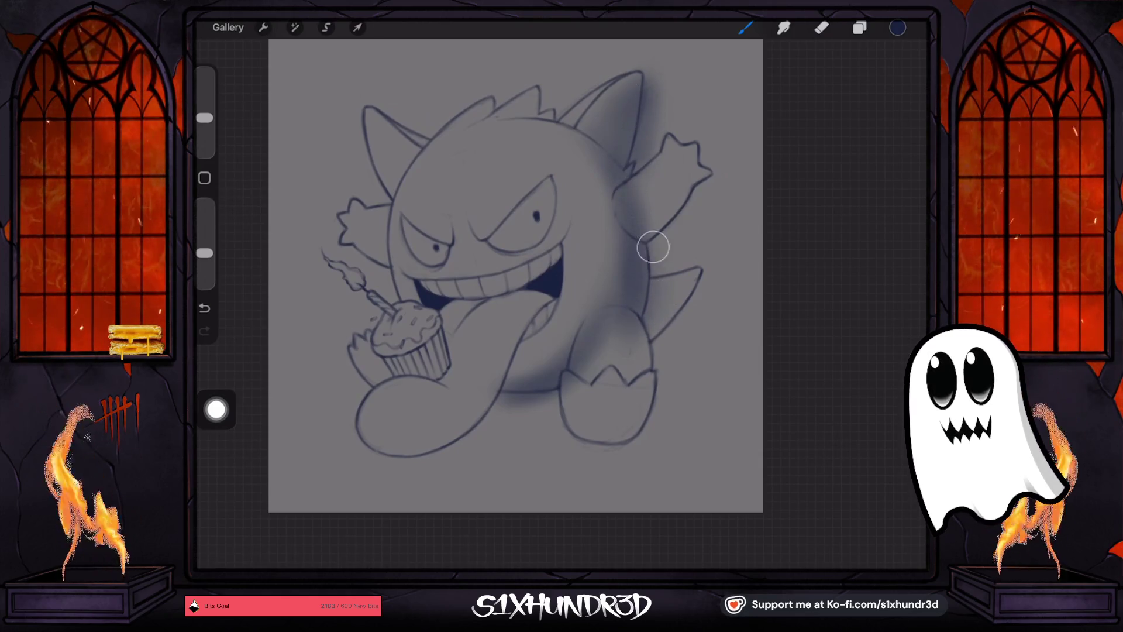
left_click_drag(653, 247, 638, 353)
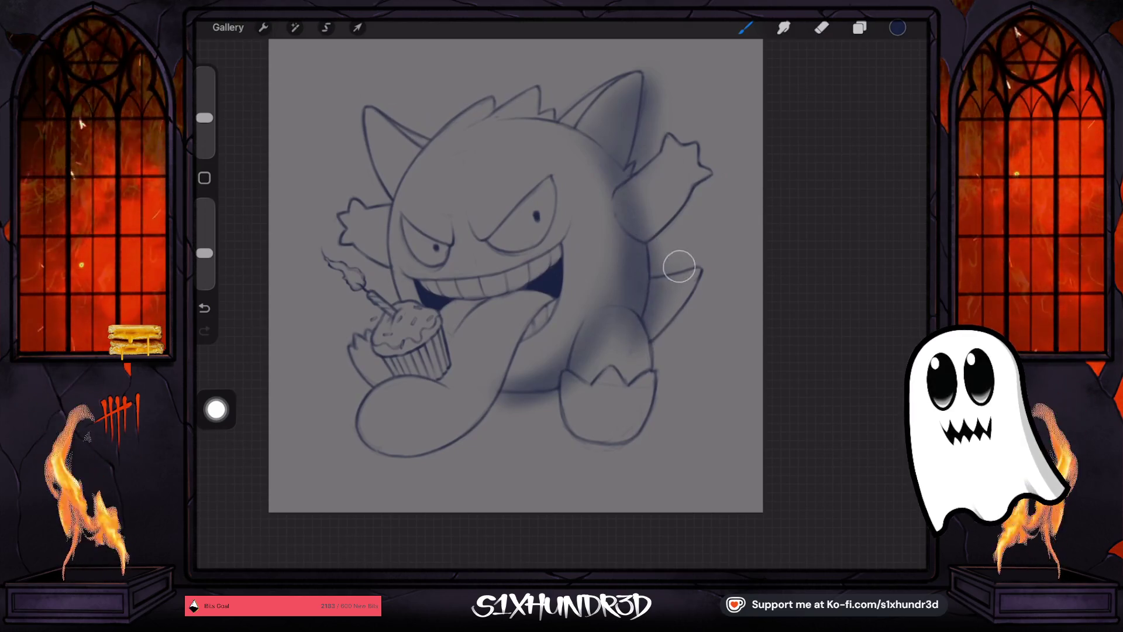
mouse_move(679, 266)
left_mouse_down()
mouse_move(659, 308)
mouse_move(663, 329)
left_mouse_up()
mouse_move(710, 267)
left_mouse_down()
mouse_move(656, 351)
mouse_move(707, 266)
left_mouse_up()
left_click_drag(670, 298, 499, 394)
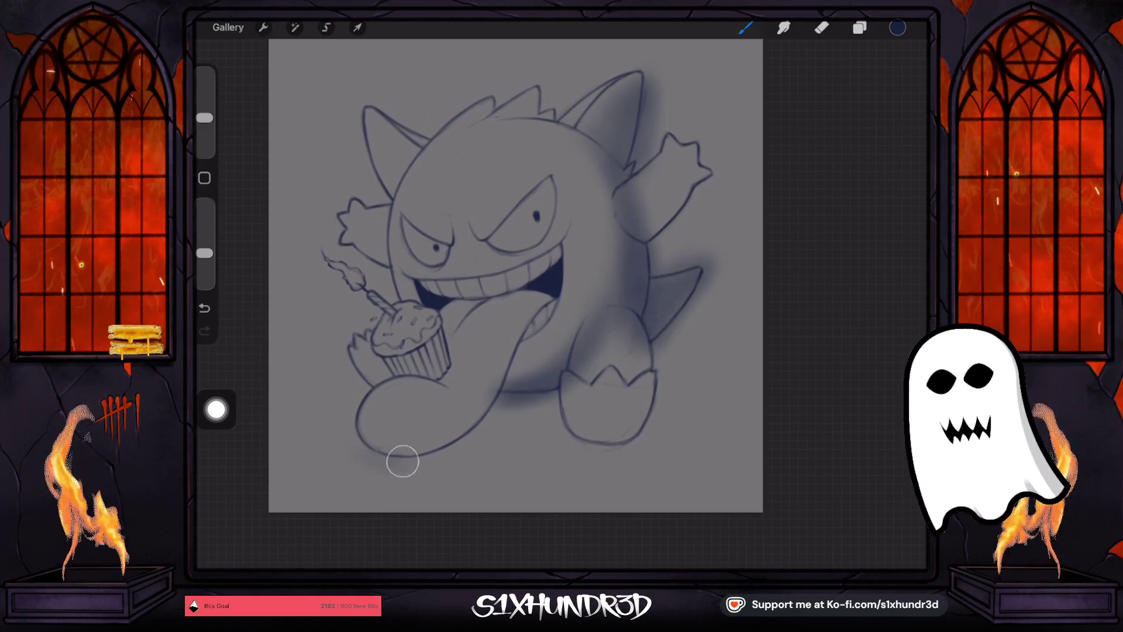
mouse_move(402, 461)
left_mouse_down()
mouse_move(466, 426)
mouse_move(492, 378)
left_mouse_up()
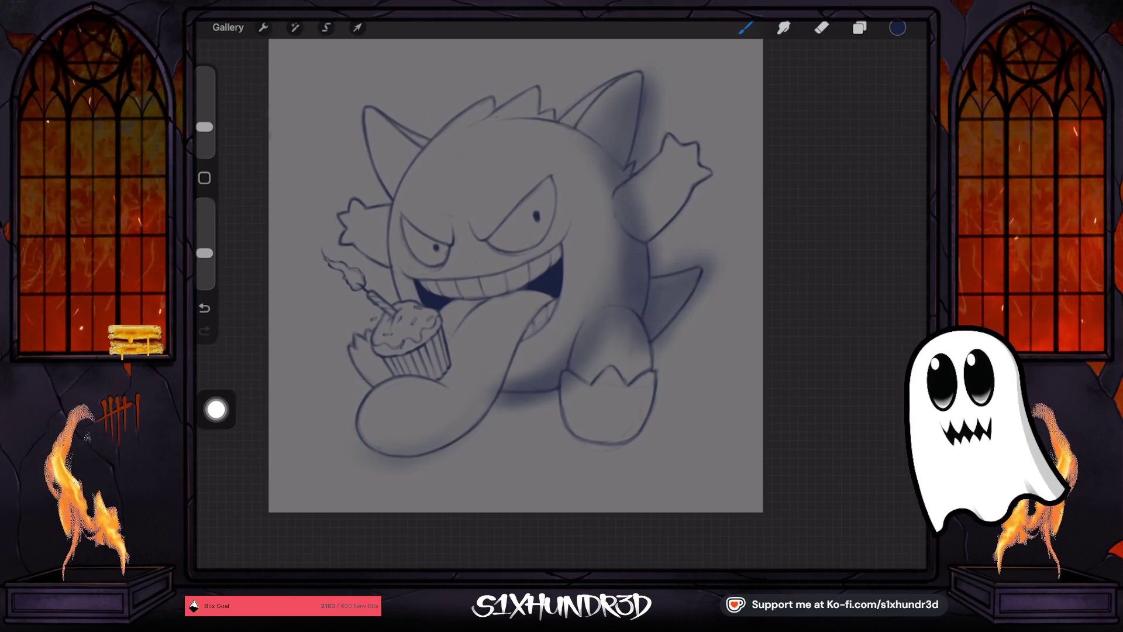
left_click_drag(381, 453, 448, 439)
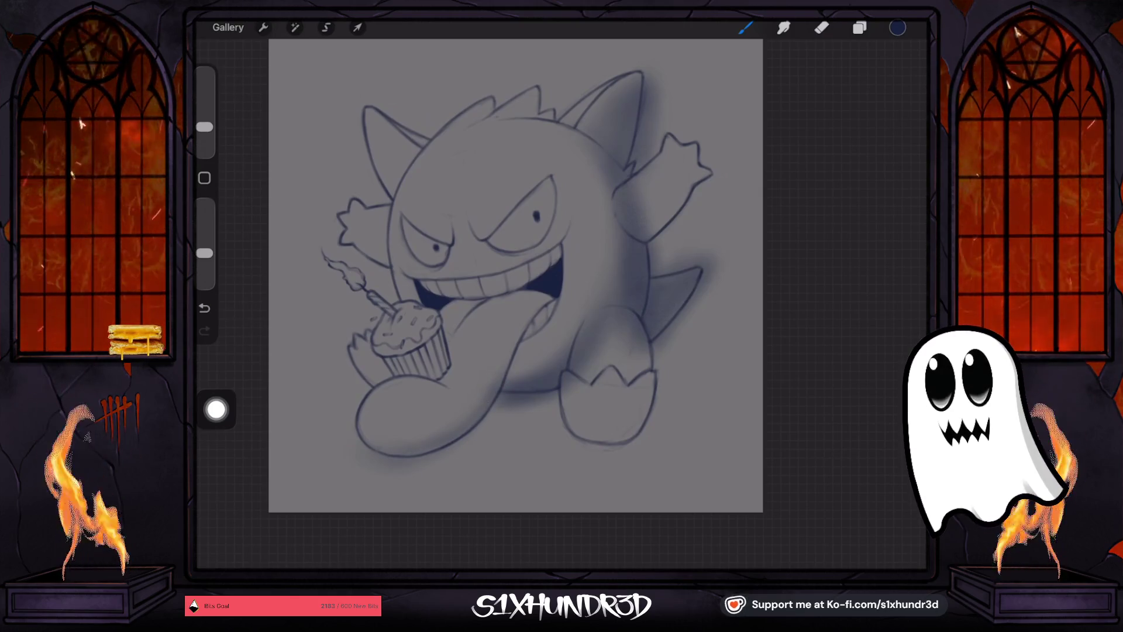
mouse_move(515, 316)
left_mouse_down()
mouse_move(524, 326)
mouse_move(439, 447)
left_mouse_up()
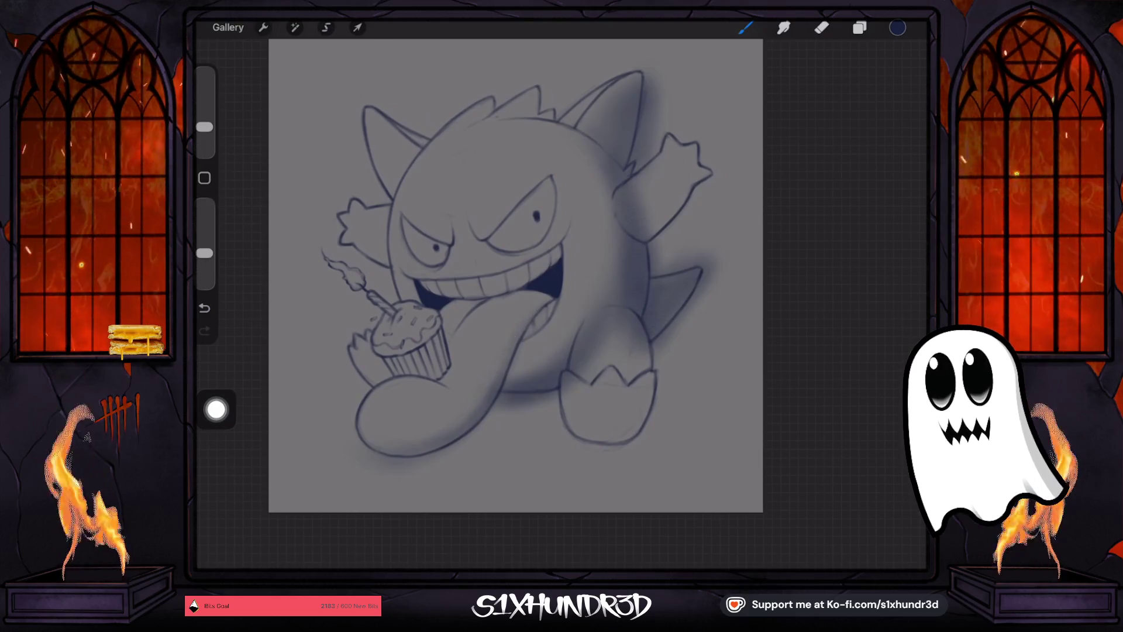
left_click_drag(541, 291, 536, 317)
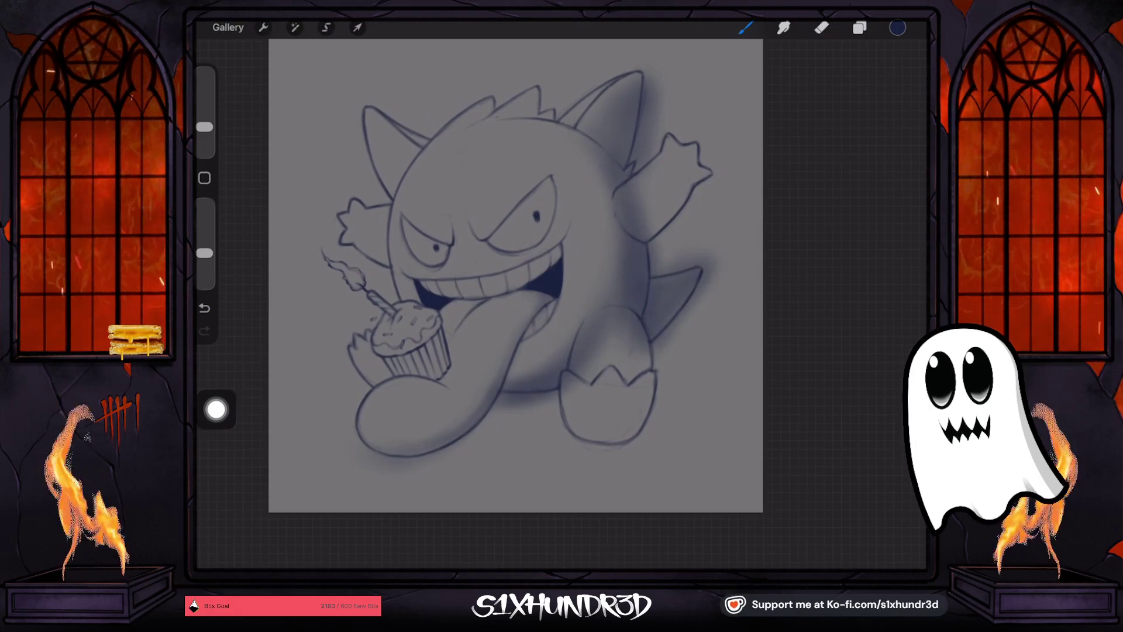
Fine-tune the brush size up and down a few times.
left_click_drag(204, 127, 204, 130)
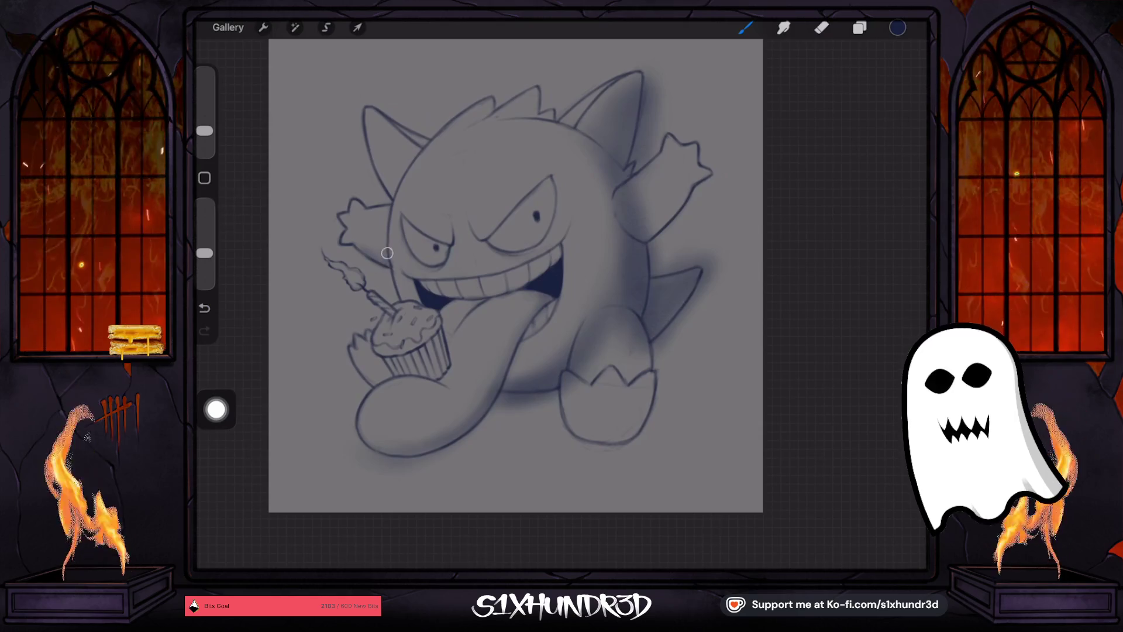
left_click_drag(205, 131, 204, 119)
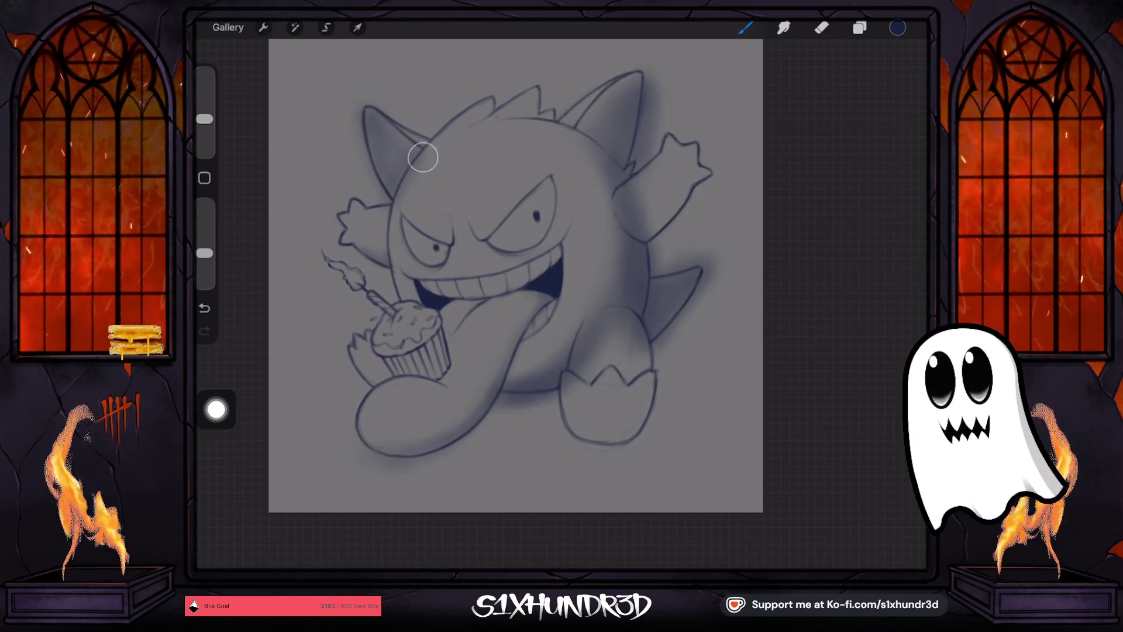
left_click_drag(204, 118, 204, 130)
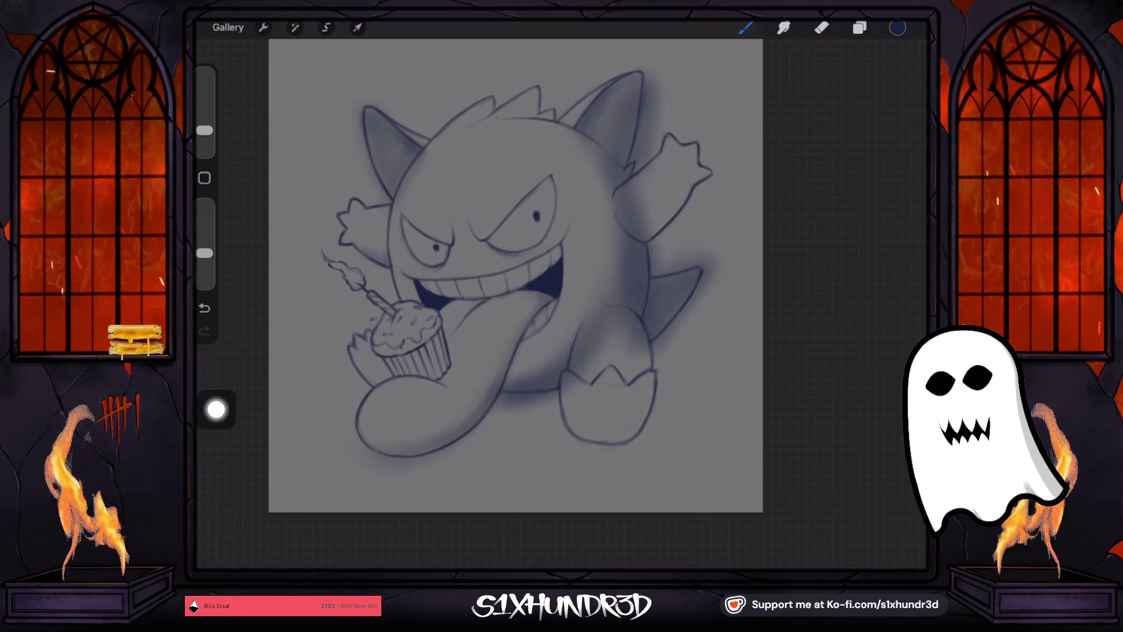
left_click_drag(204, 130, 205, 119)
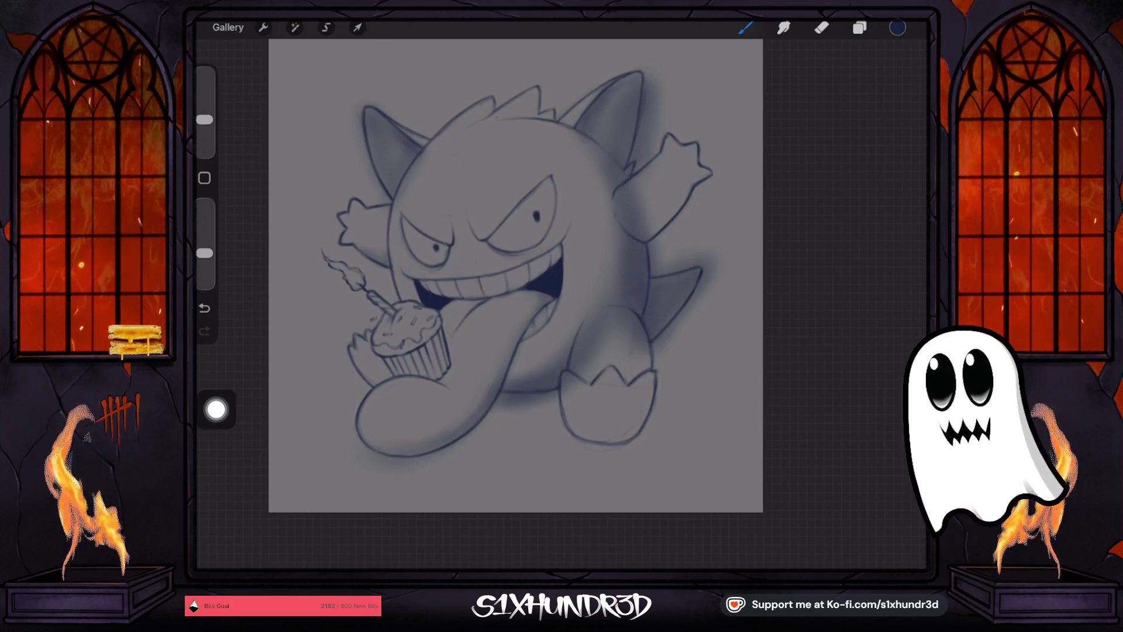
Draw a jagged zigzag edge across the top of Gengar's front foot with a resized brush.
key("e")
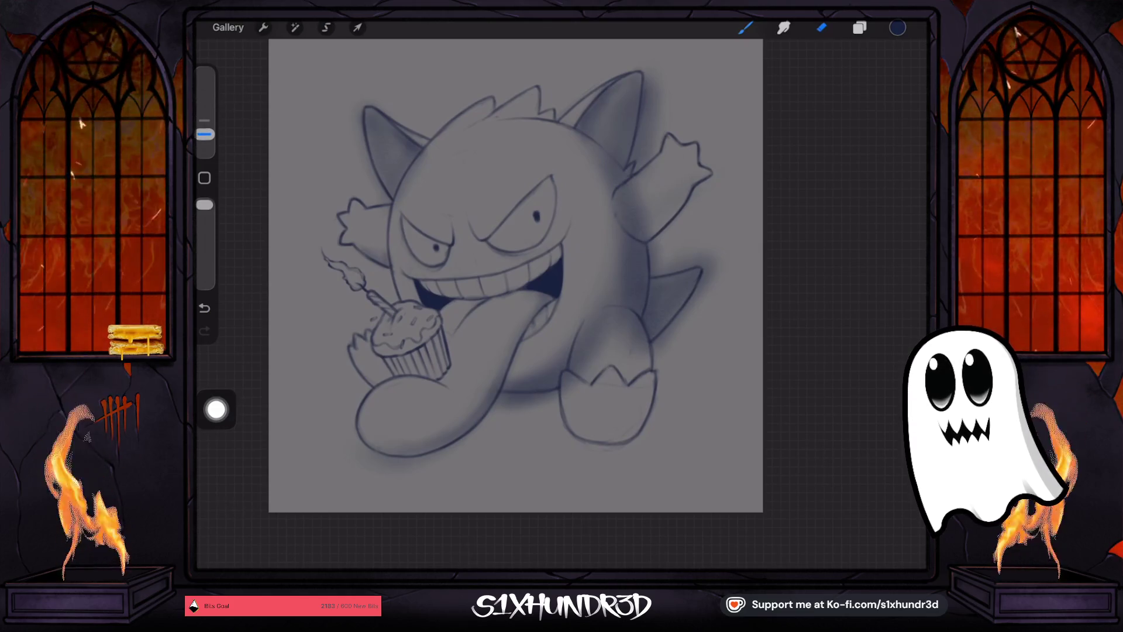
left_click_drag(204, 133, 204, 120)
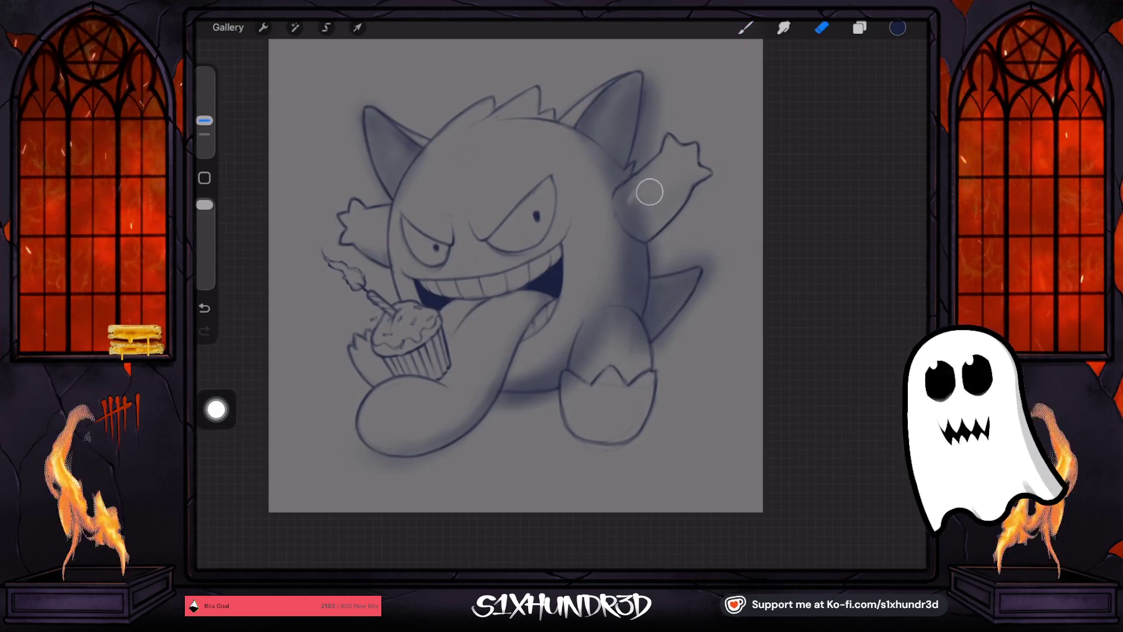
key("b")
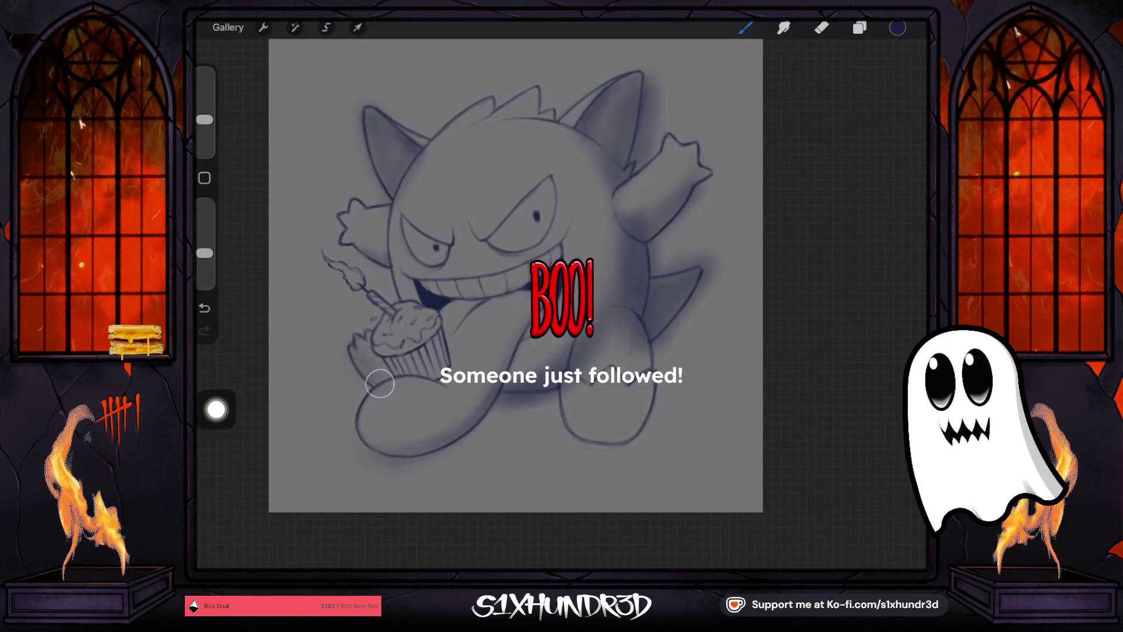
left_click_drag(205, 120, 204, 125)
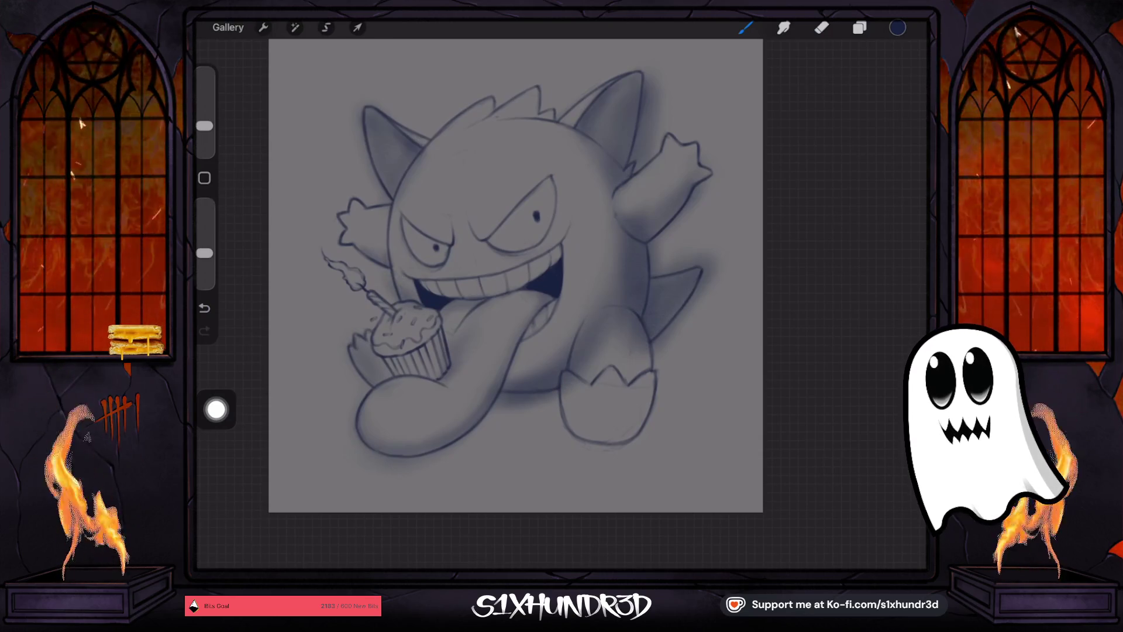
left_click_drag(205, 126, 204, 117)
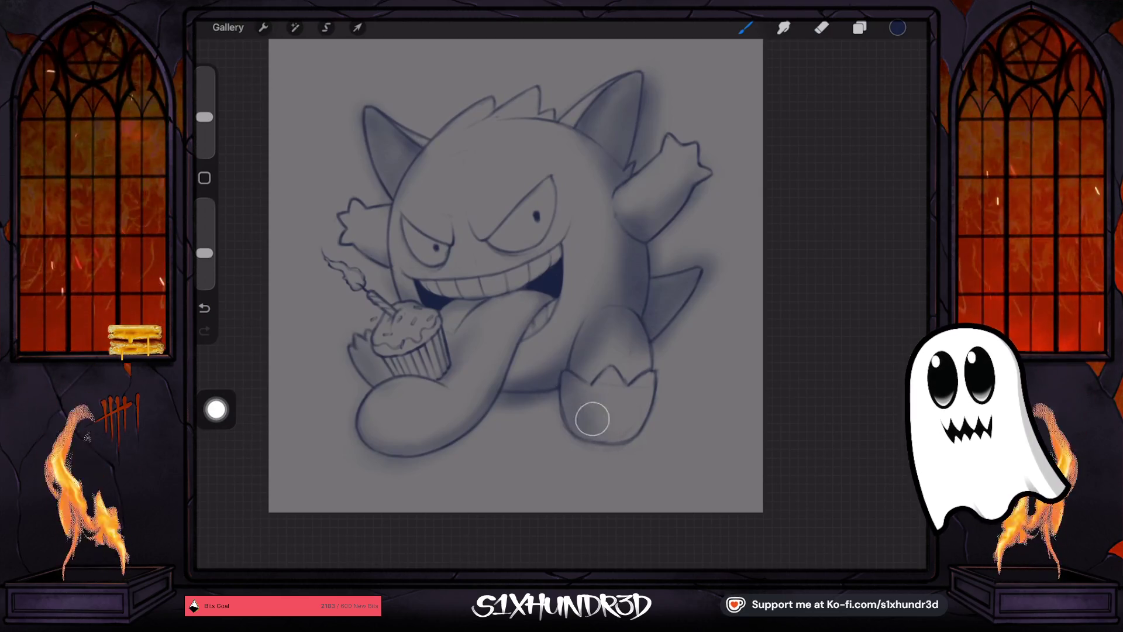
left_click_drag(565, 375, 654, 372)
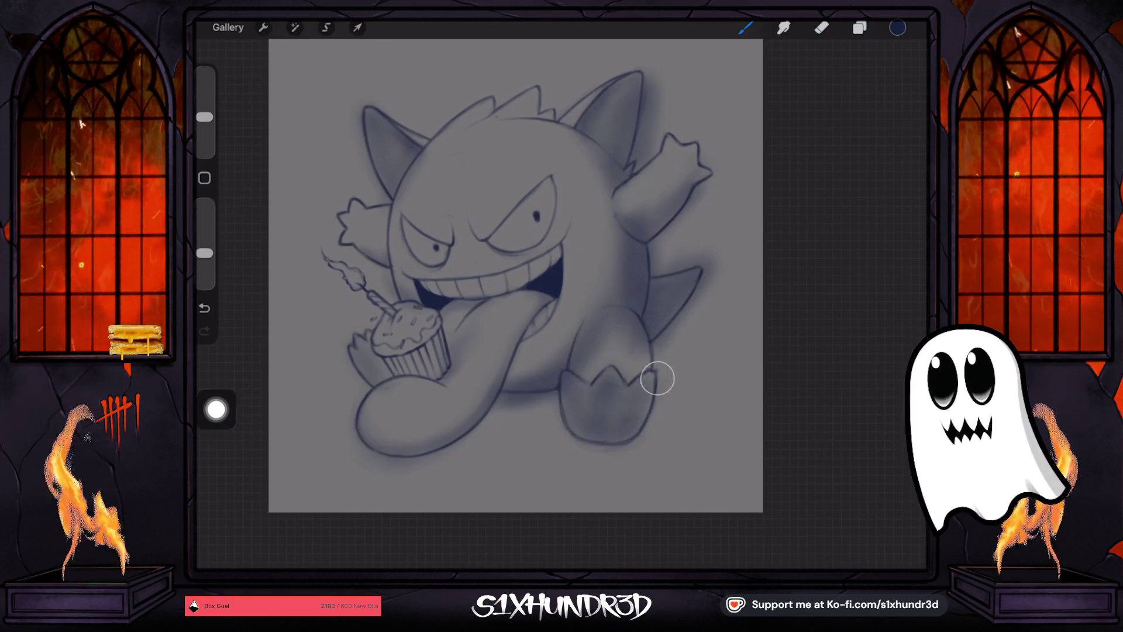
left_click(822, 27)
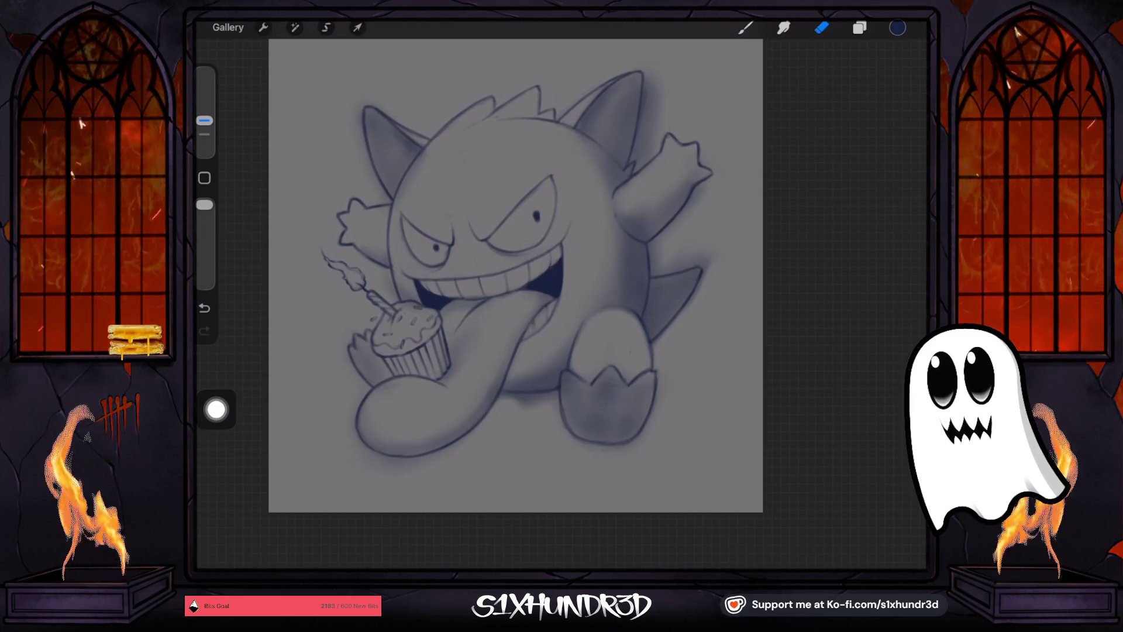
left_click_drag(204, 120, 204, 133)
scroll(515, 275, "up", 3)
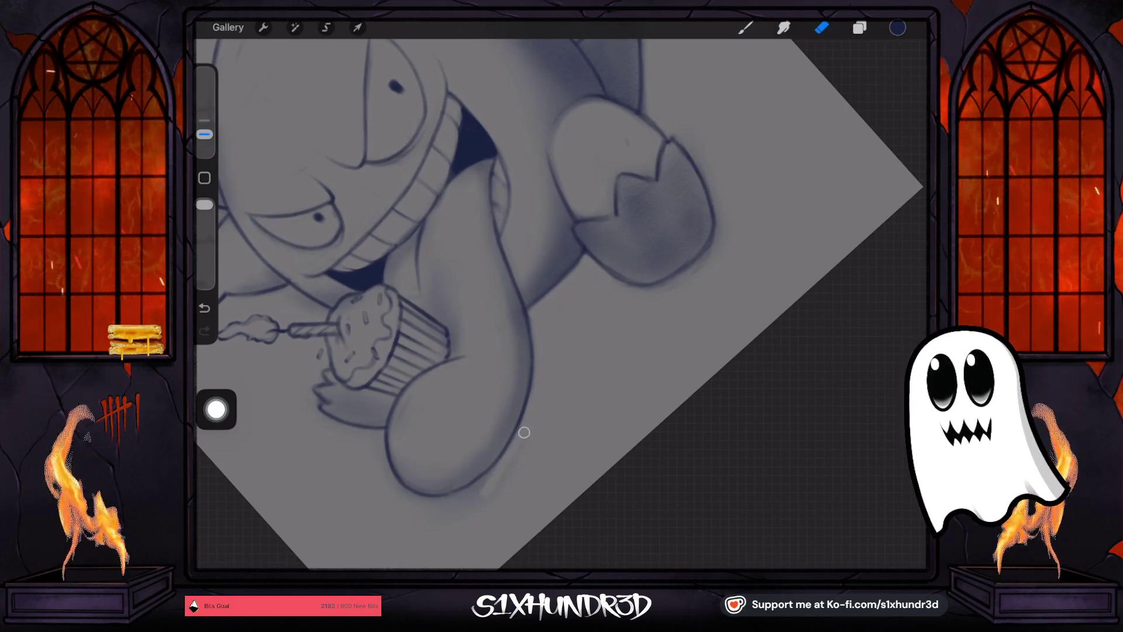
Undo the erase below the tongue to restore those shading strokes.
scroll(536, 448, "down", 5)
scroll(423, 440, "up", 3)
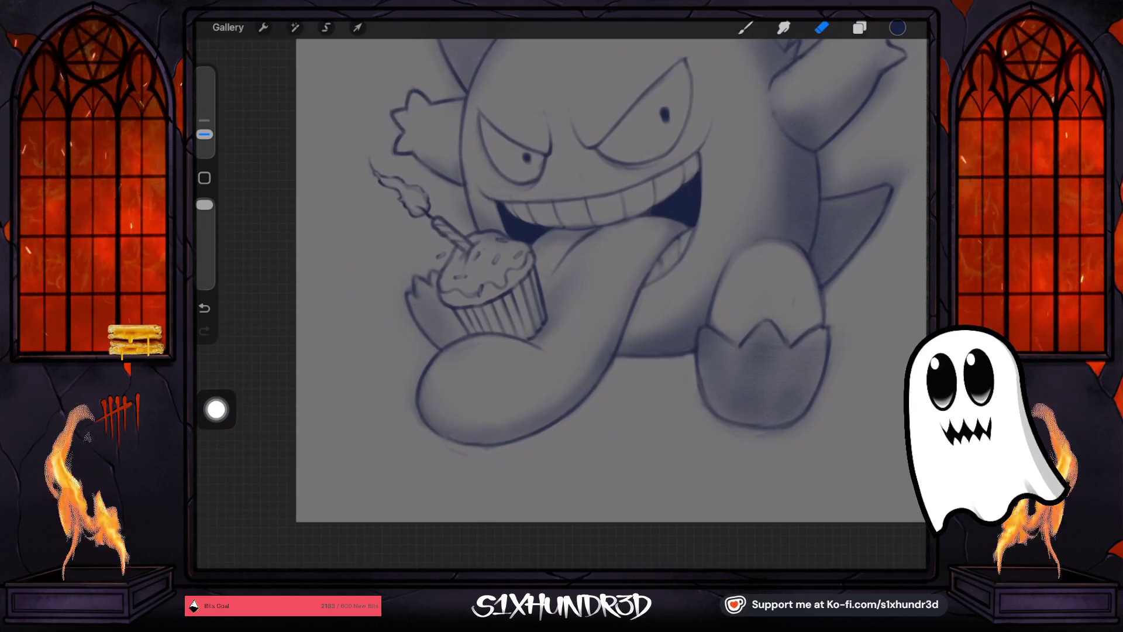
key("ctrl+z")
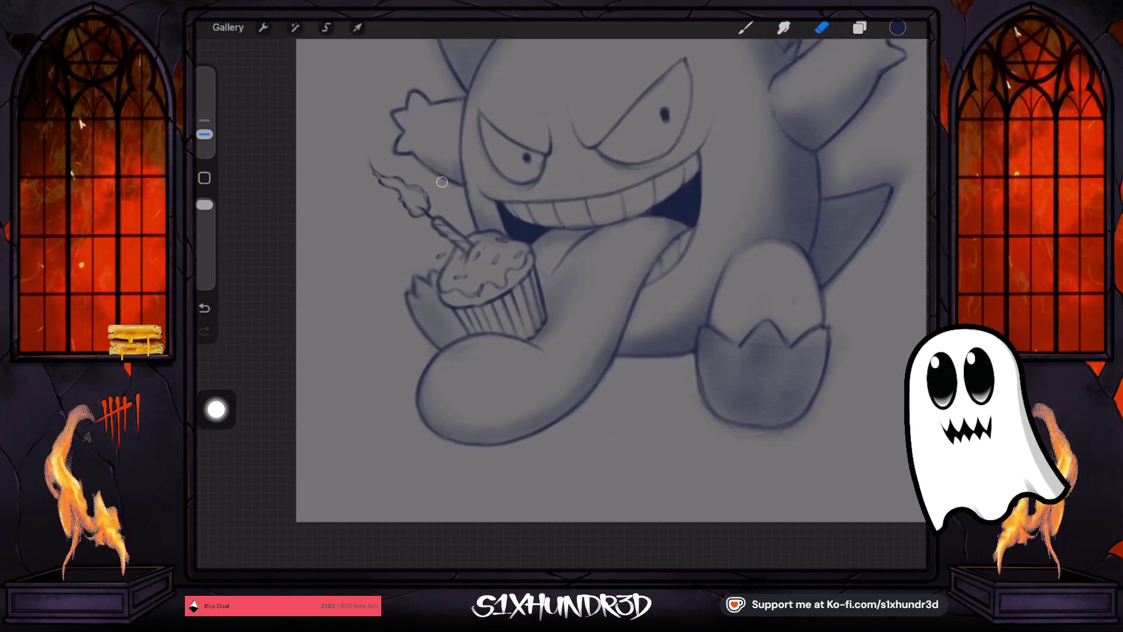
scroll(569, 273, "up", 5)
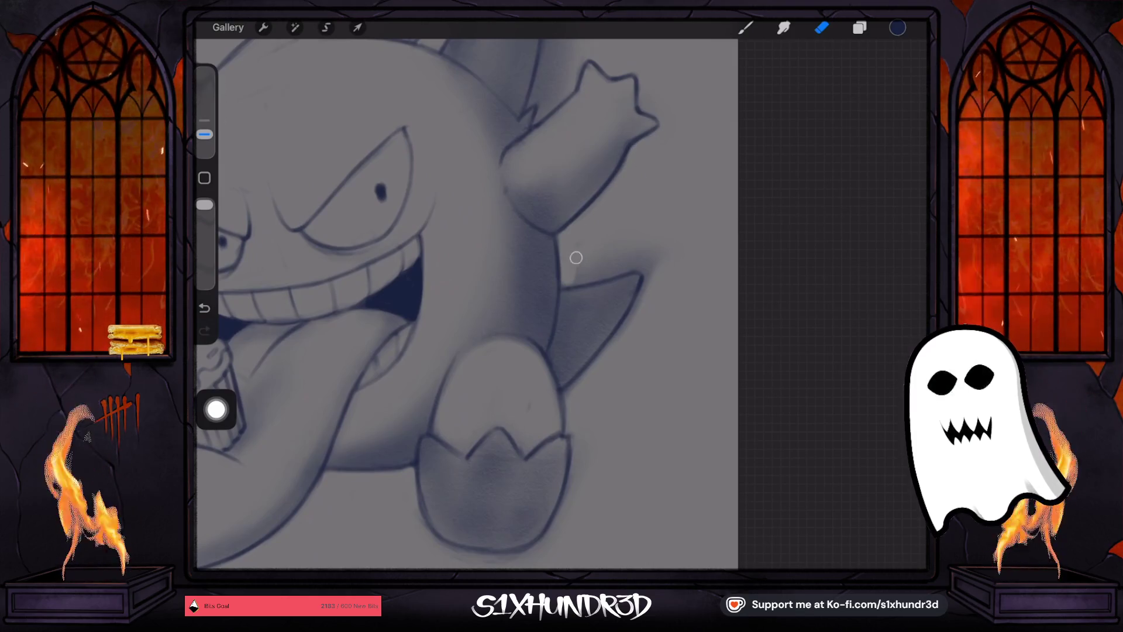
Erase to lighten the shading beside, at the top of, and above the raised arm.
left_click_drag(567, 275, 624, 259)
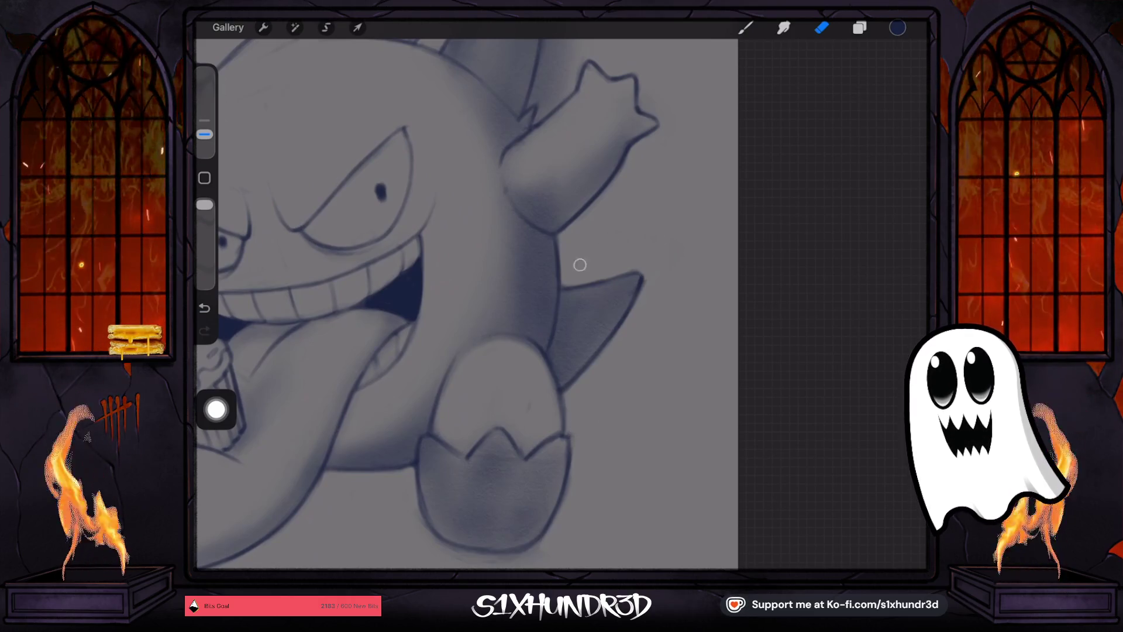
left_click_drag(497, 485, 544, 263)
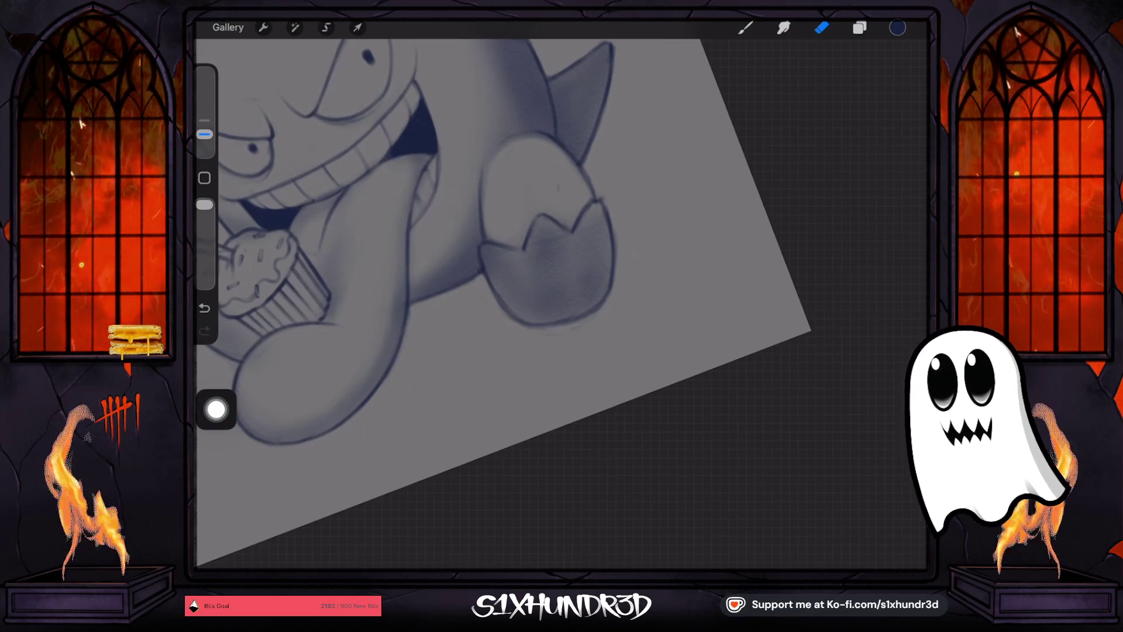
left_click_drag(409, 234, 418, 251)
scroll(485, 304, "down", 3)
scroll(468, 292, "up", 4)
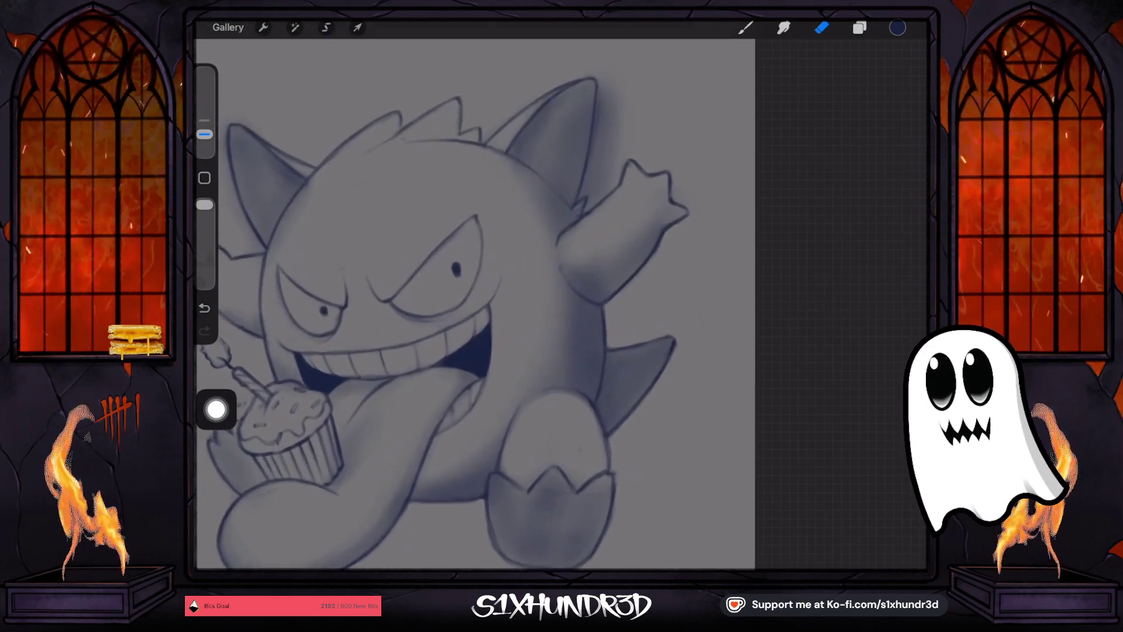
left_click_drag(613, 136, 595, 180)
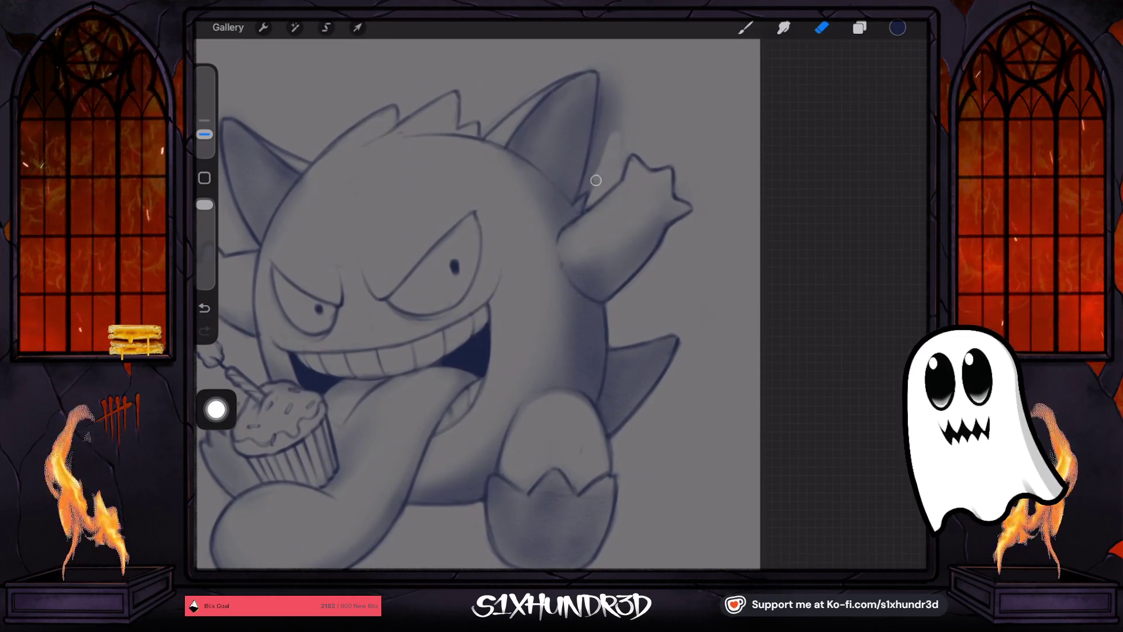
left_click_drag(599, 134, 619, 76)
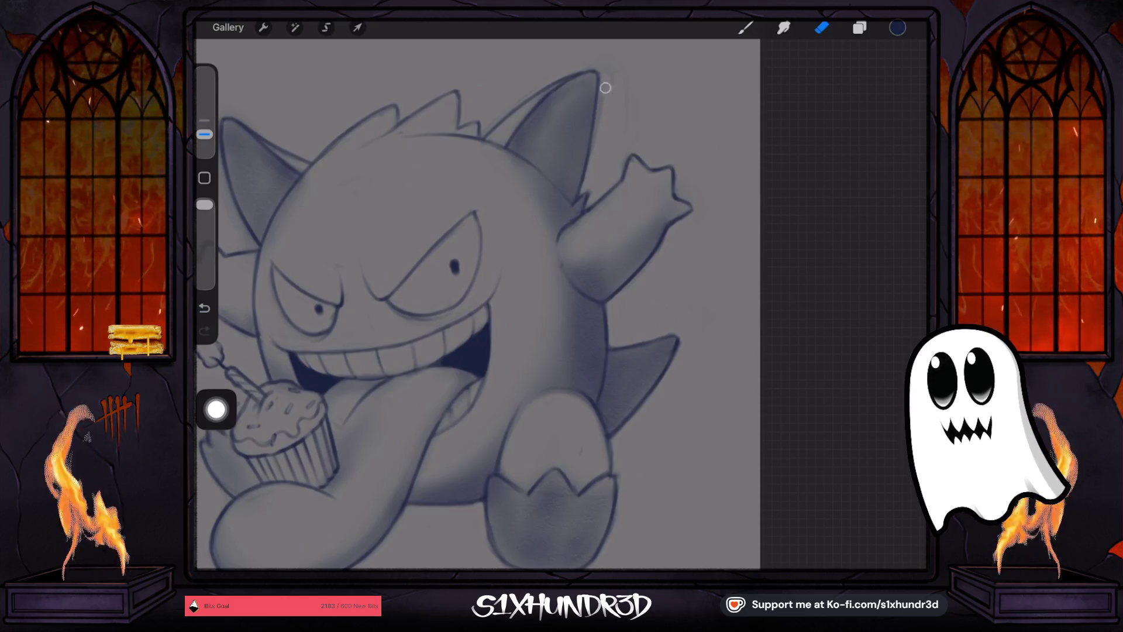
left_click_drag(204, 134, 205, 120)
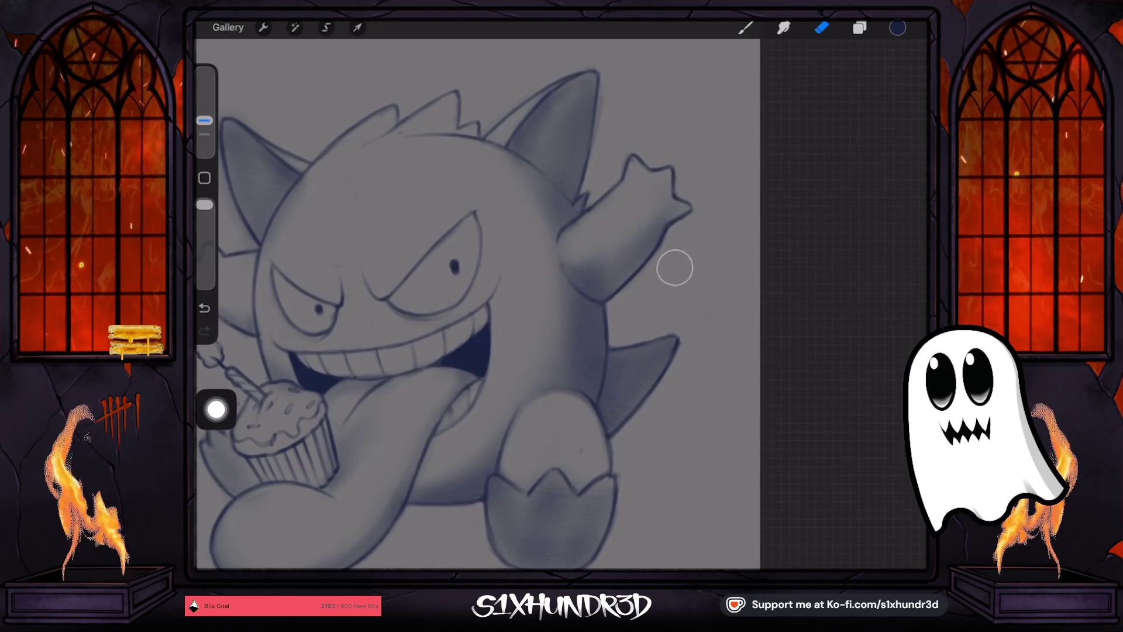
scroll(468, 293, "left", 5)
left_click_drag(204, 120, 204, 134)
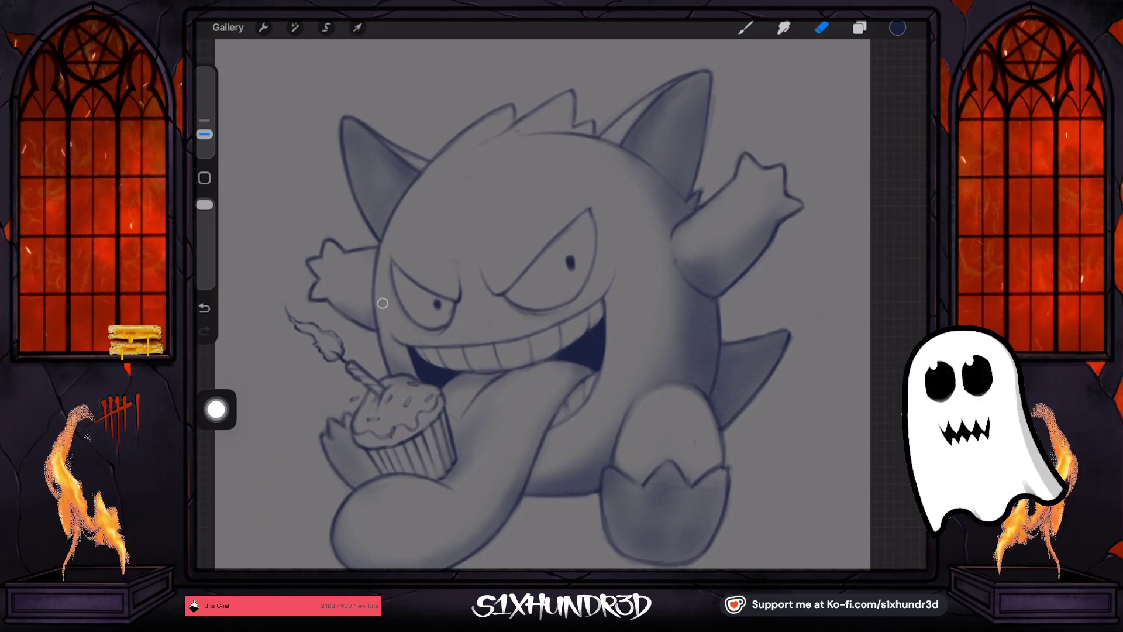
scroll(542, 304, "down", 2)
Switch to the brush at a tiny 1–4% size and bring up the layers list.
left_click(745, 28)
left_click_drag(204, 134, 204, 133)
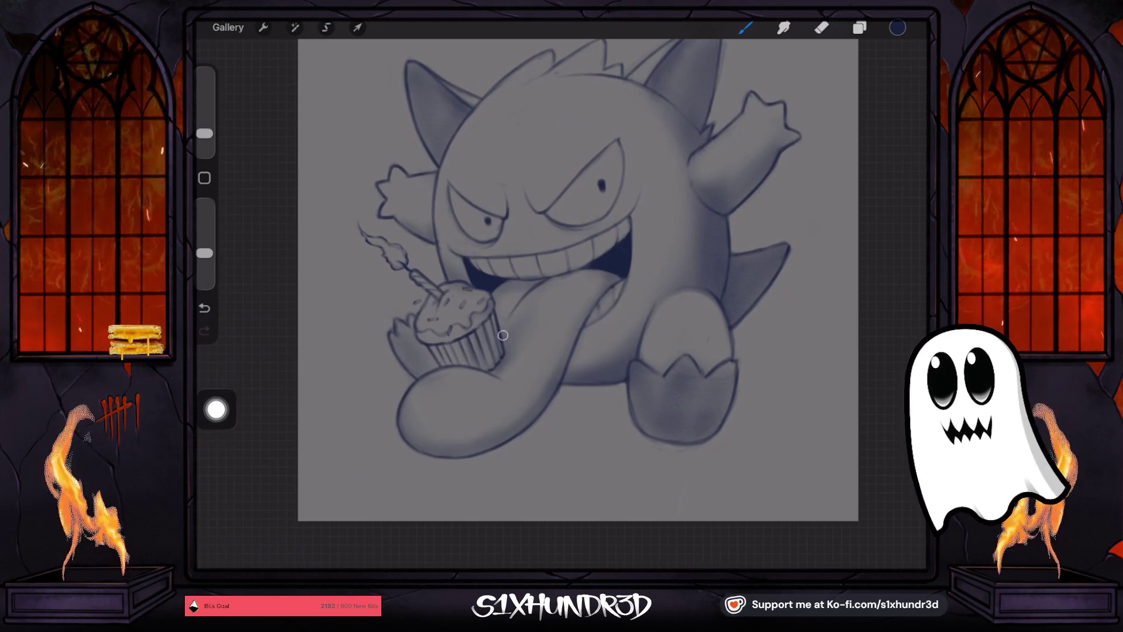
left_click_drag(204, 134, 204, 129)
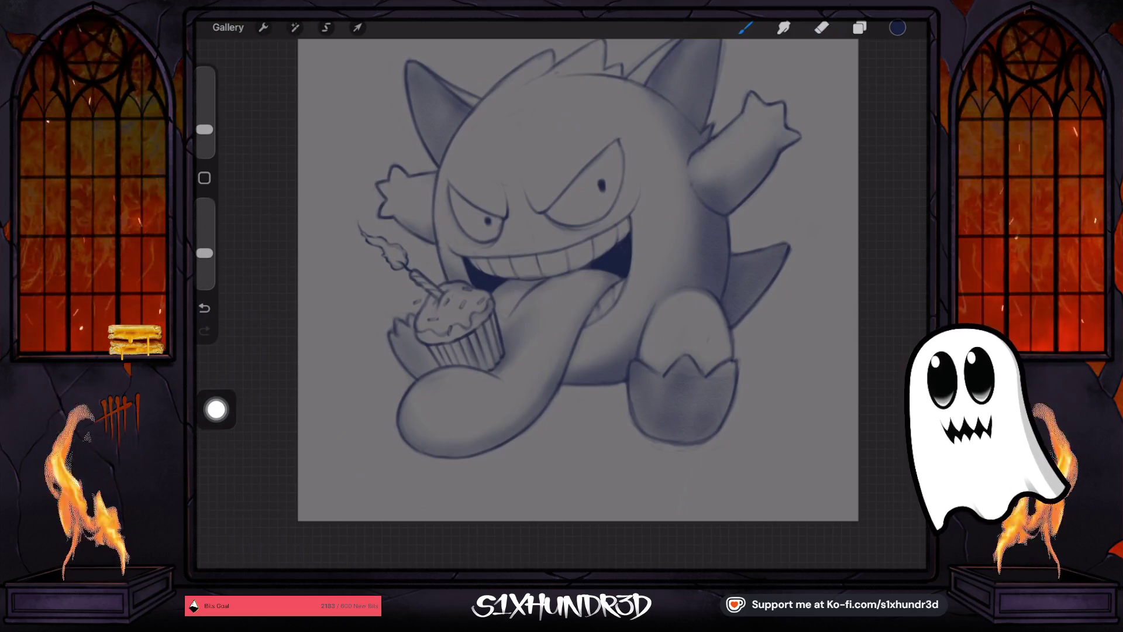
left_click_drag(205, 130, 204, 136)
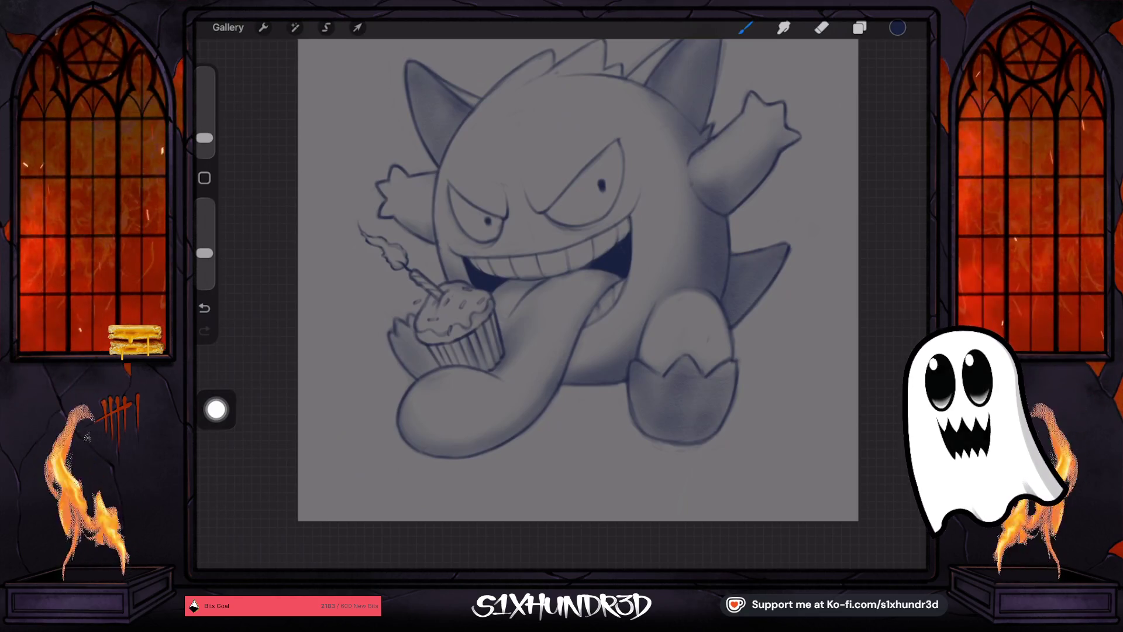
scroll(501, 271, "up", 5)
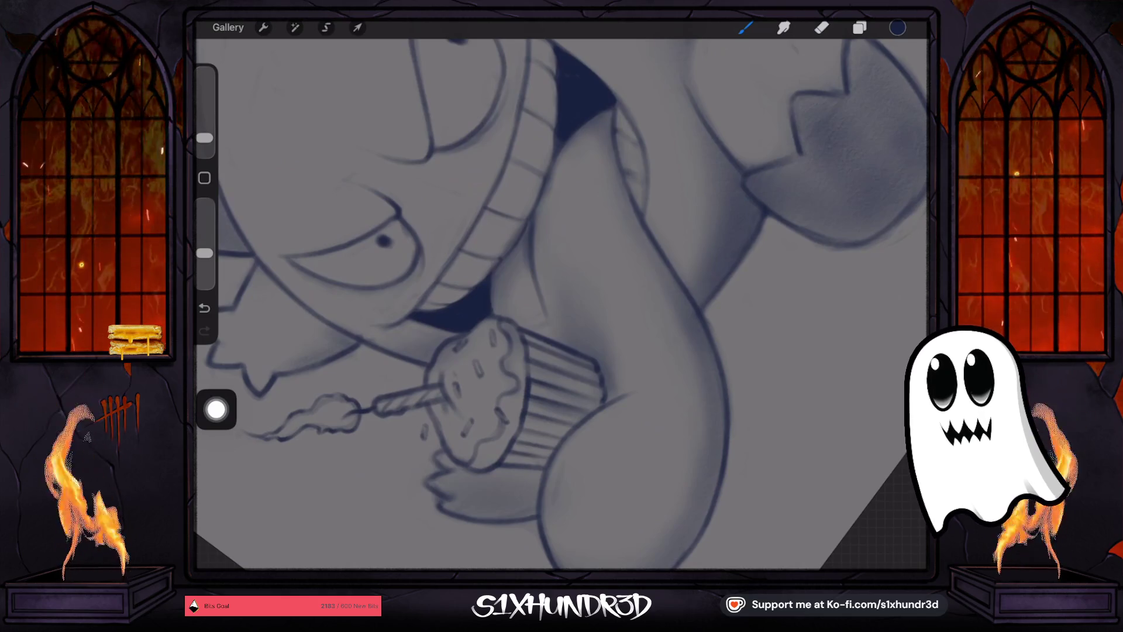
scroll(562, 304, "down", 3)
scroll(562, 304, "up", 2)
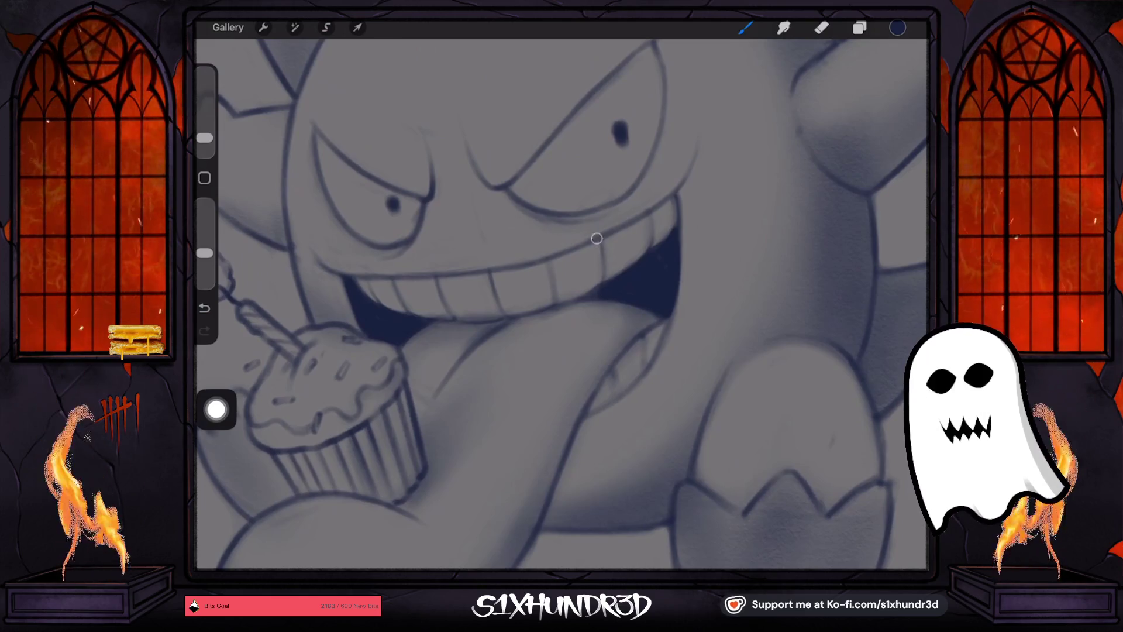
scroll(561, 304, "down", 3)
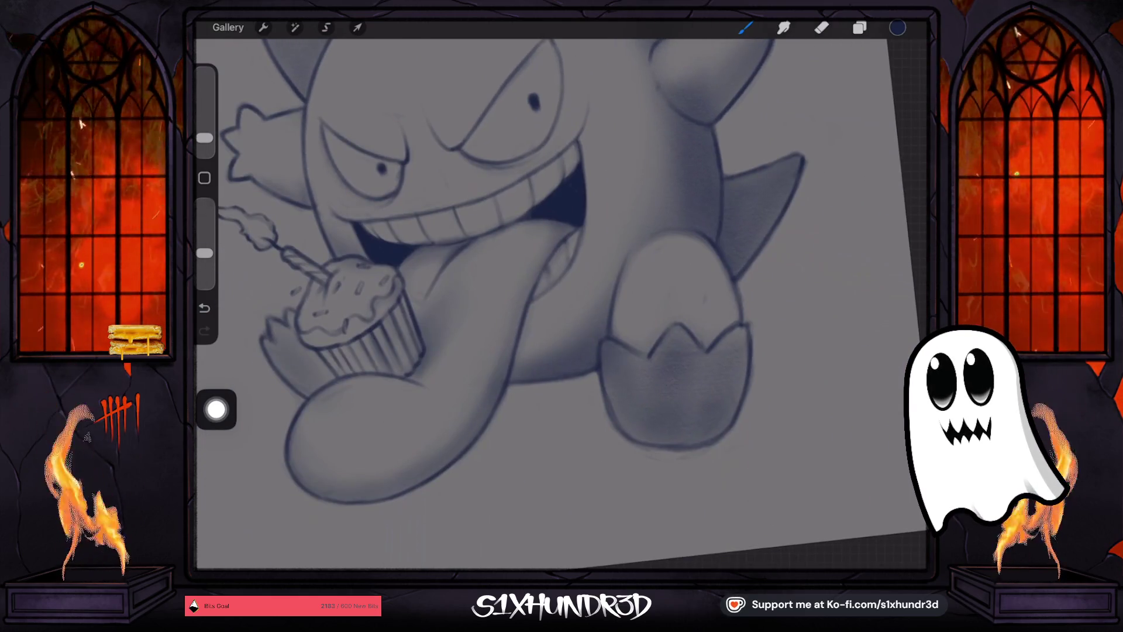
scroll(503, 292, "down", 3)
left_click(204, 138)
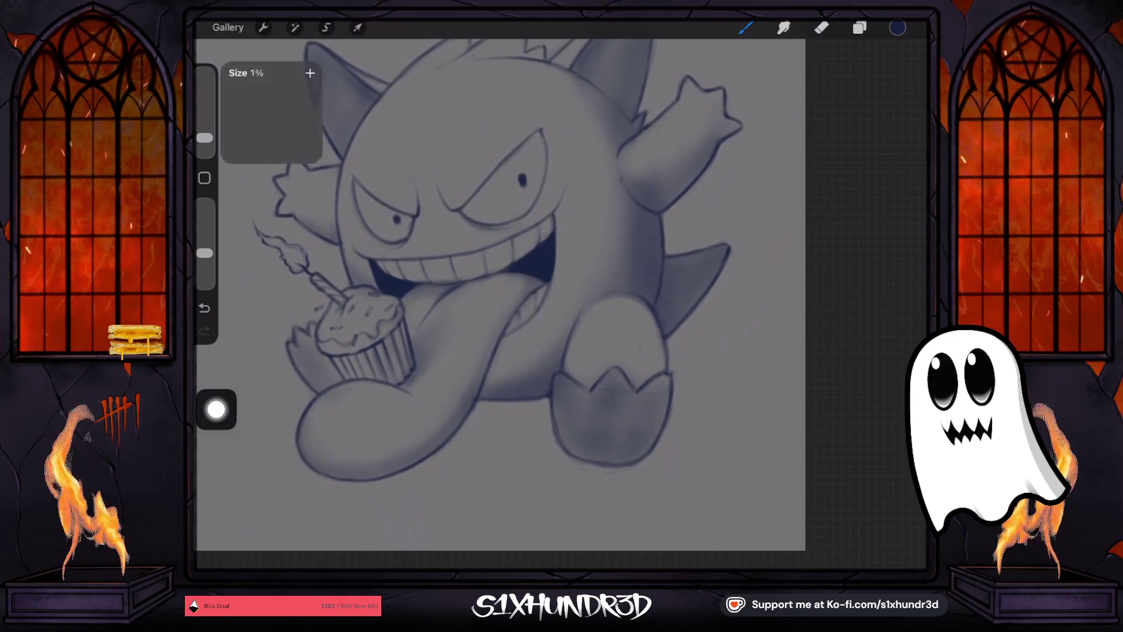
left_click_drag(205, 137, 204, 133)
scroll(503, 292, "down", 2)
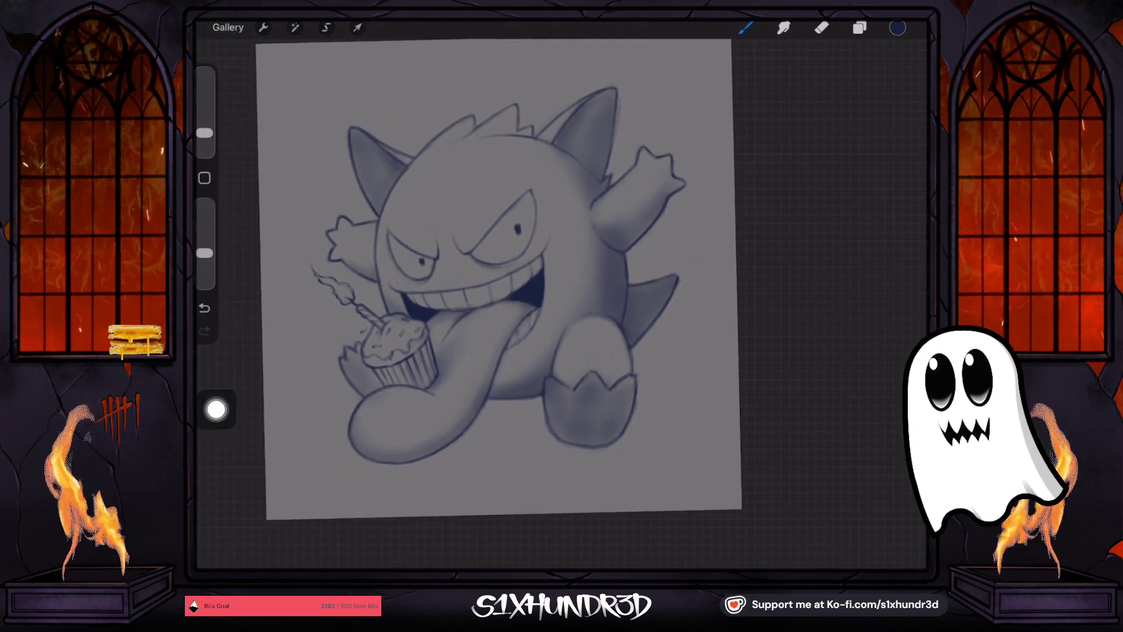
left_click(859, 28)
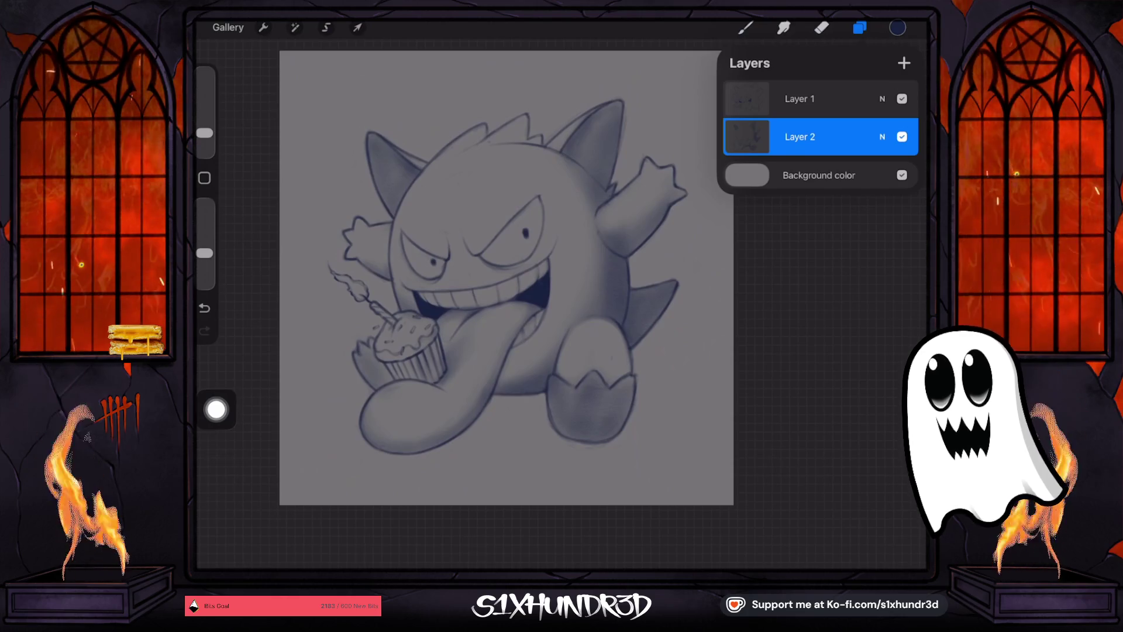
Add a new Layer 3 and raise the brush size and opacity for broad shading.
left_click(904, 62)
left_click_drag(819, 136, 819, 176)
left_click_drag(204, 133, 205, 101)
left_click_drag(506, 278, 527, 234)
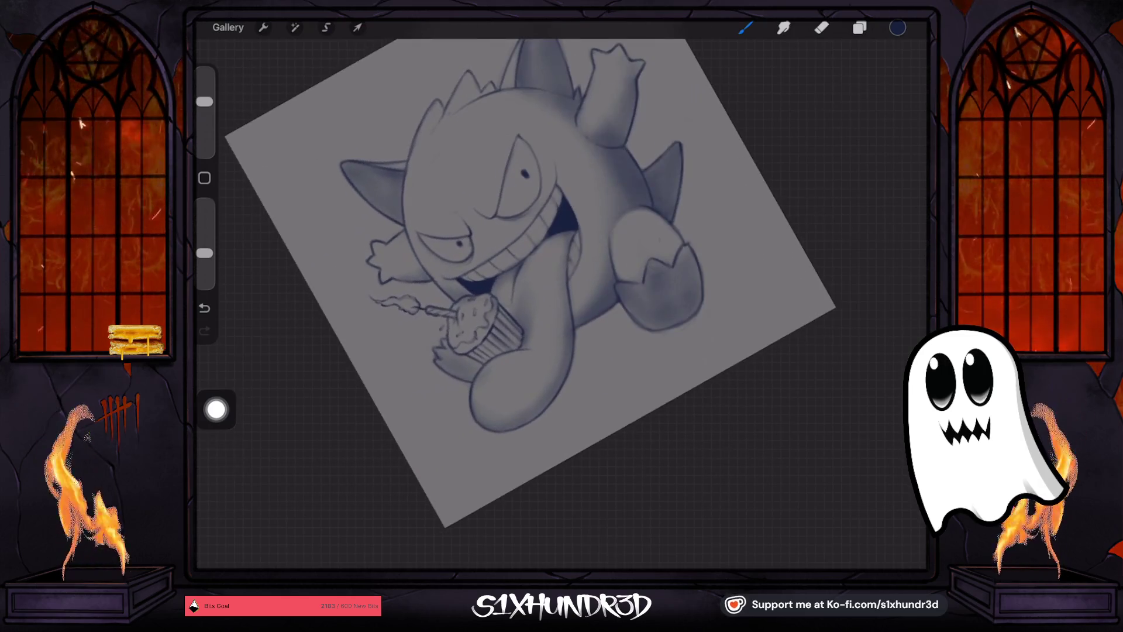
left_click_drag(205, 253, 205, 231)
left_click_drag(204, 101, 204, 110)
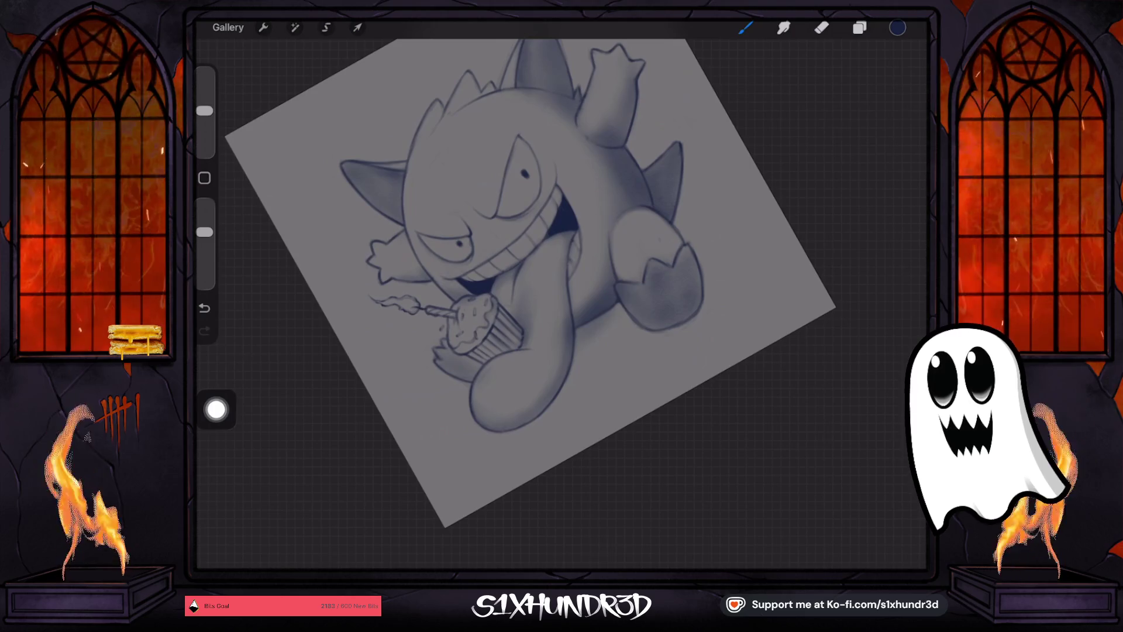
Shade Gengar's lower body, foot and raised arm.
mouse_move(620, 310)
left_mouse_down()
mouse_move(544, 380)
mouse_move(651, 303)
left_mouse_up()
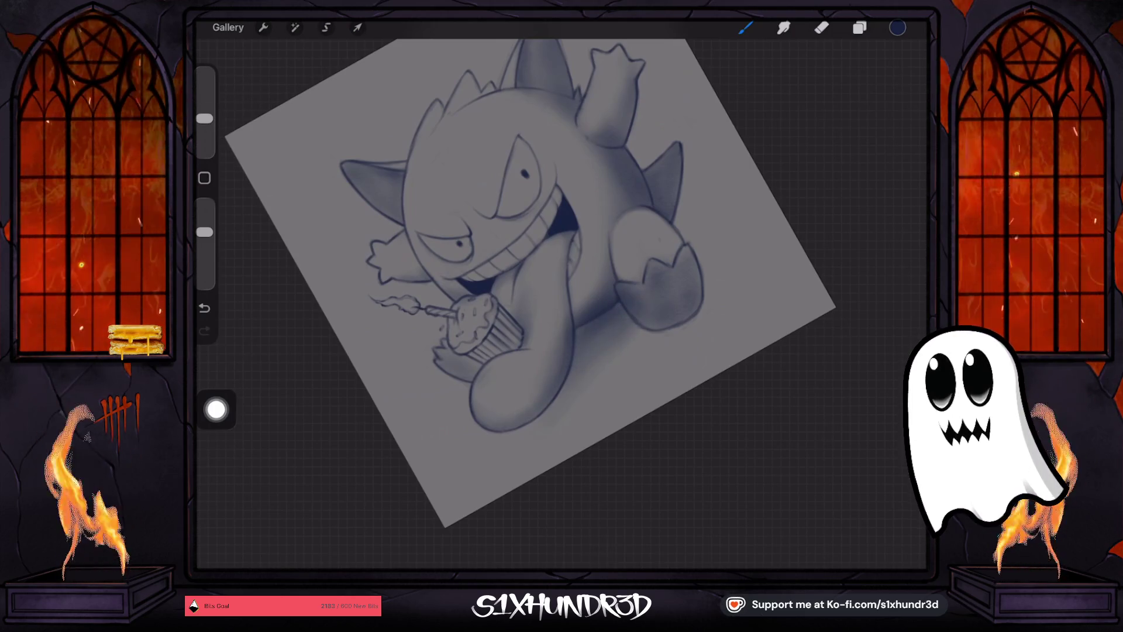
mouse_move(679, 222)
left_mouse_down()
mouse_move(712, 199)
mouse_move(664, 230)
mouse_move(714, 176)
left_mouse_up()
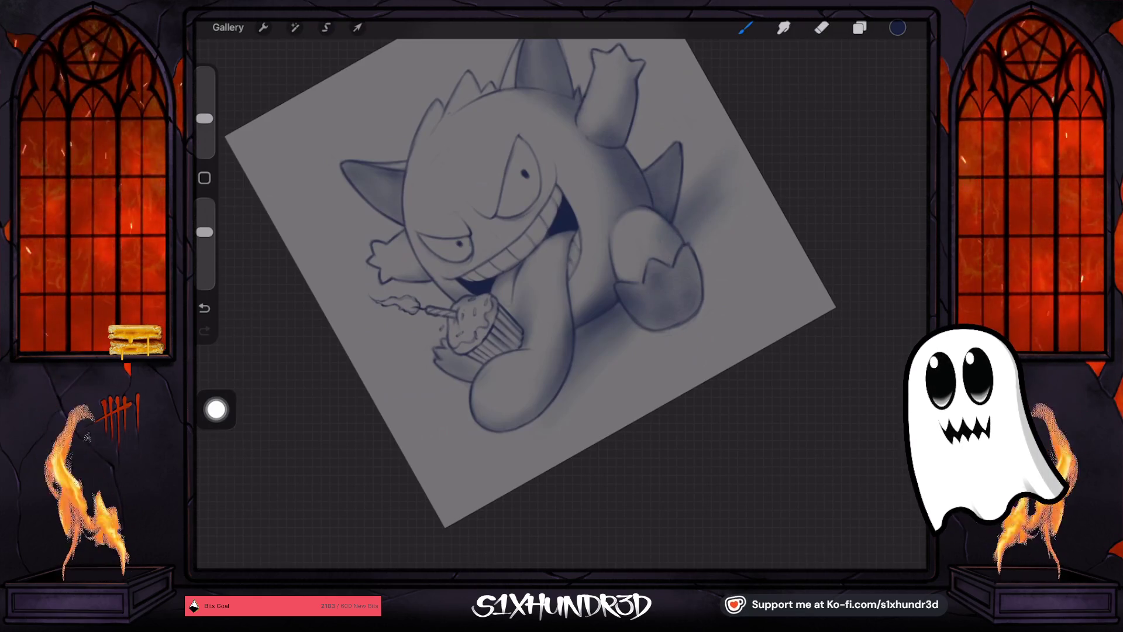
left_click_drag(611, 296, 606, 300)
left_click_drag(573, 360, 567, 369)
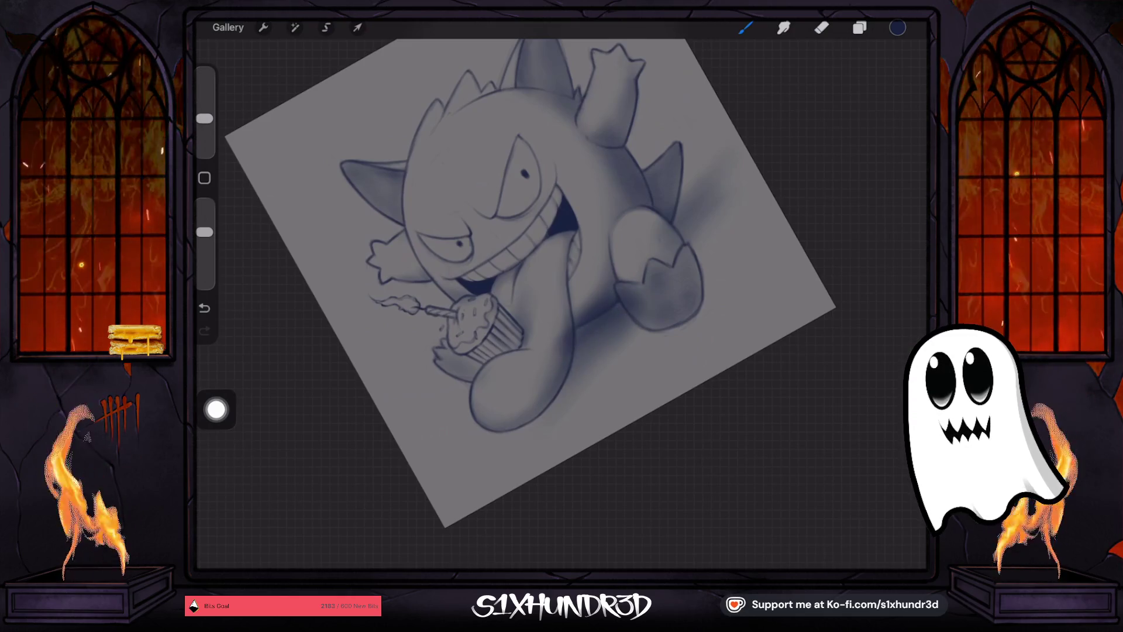
left_click_drag(639, 320, 643, 316)
With a large eraser, lightly soften shading near the cupcake, knee and foot.
left_click(821, 27)
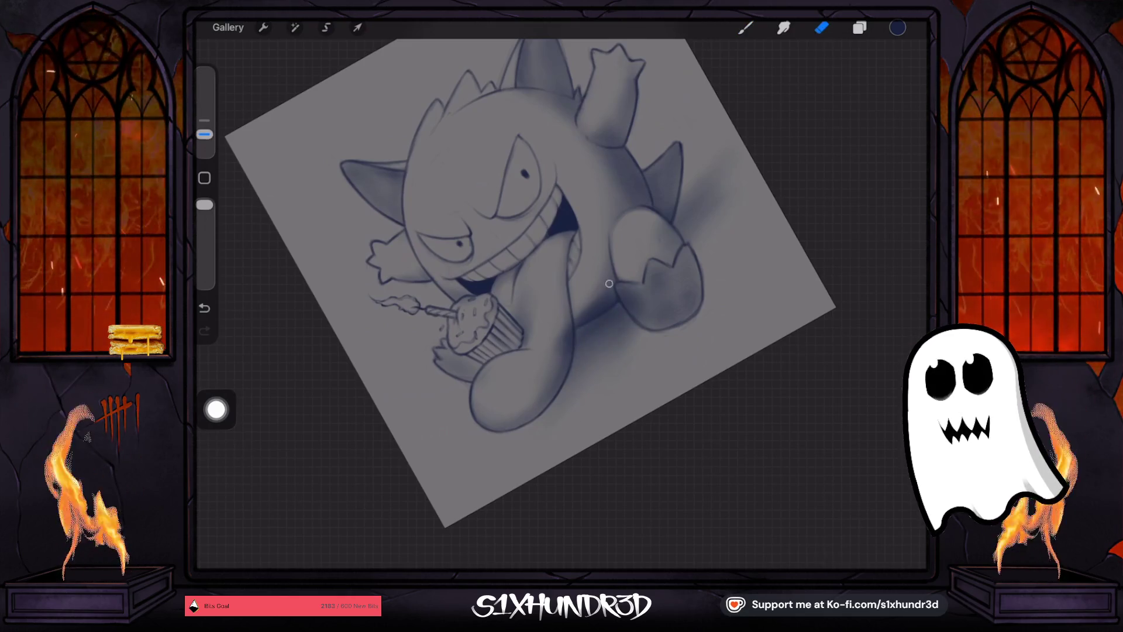
left_click_drag(204, 134, 204, 106)
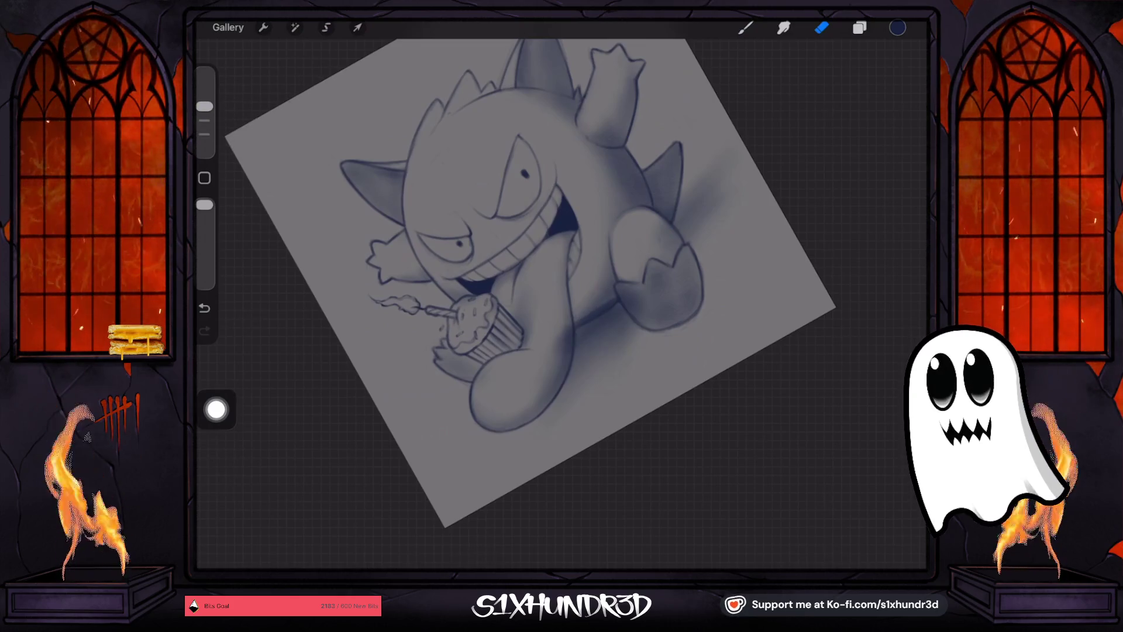
mouse_move(509, 316)
left_mouse_down()
mouse_move(537, 350)
mouse_move(533, 382)
mouse_move(571, 290)
mouse_move(596, 281)
left_mouse_up()
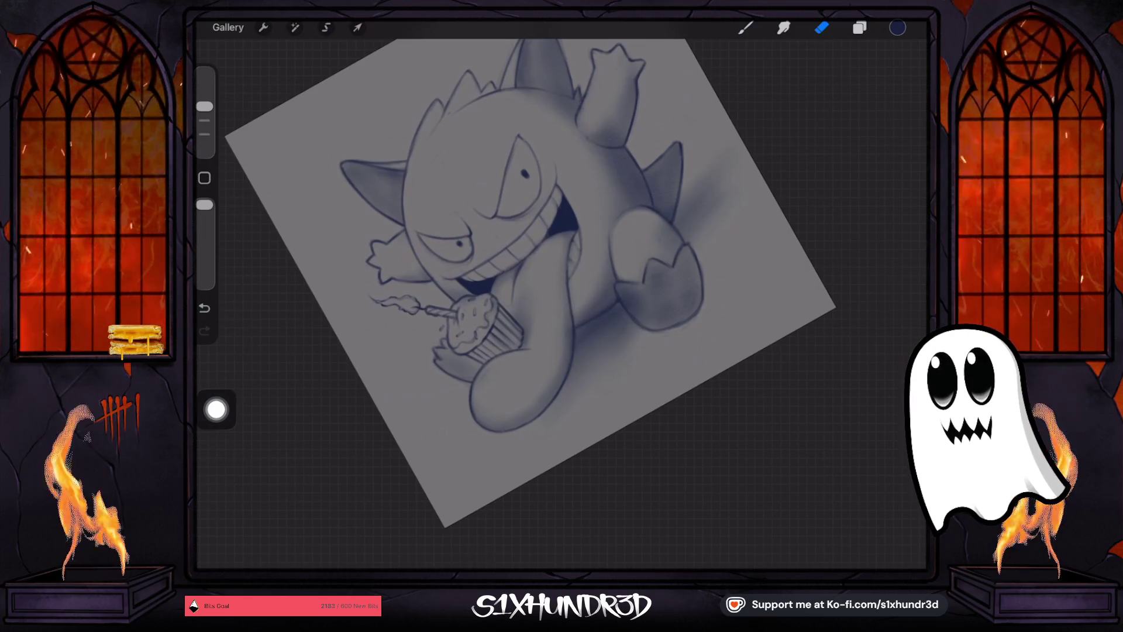
left_click_drag(204, 106, 204, 120)
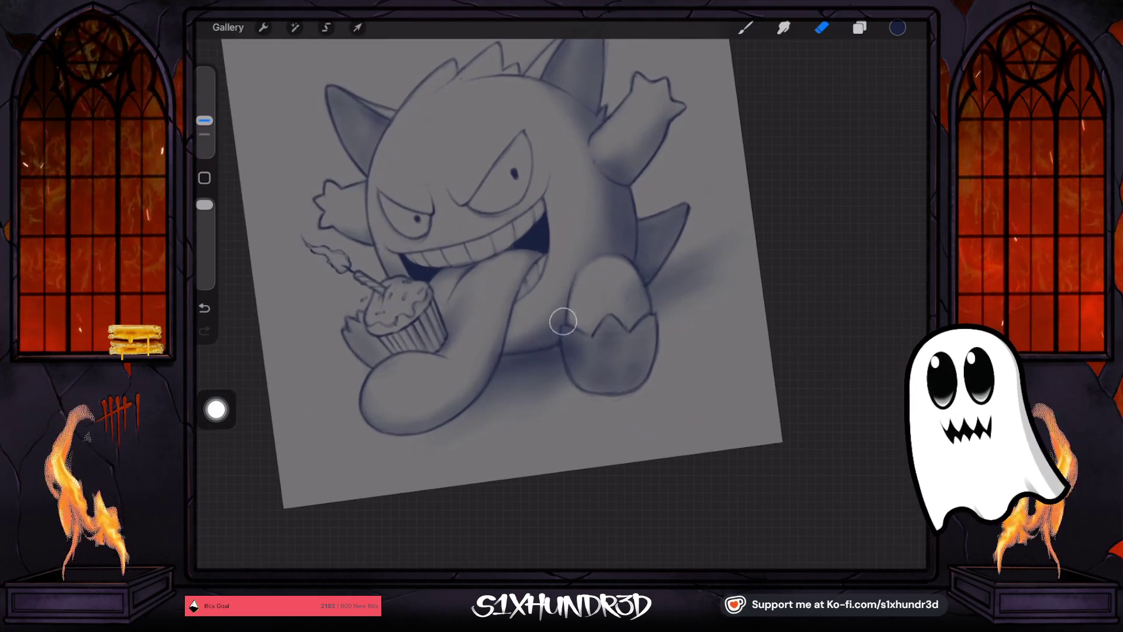
mouse_move(563, 319)
left_mouse_down()
mouse_move(584, 326)
mouse_move(572, 330)
left_mouse_up()
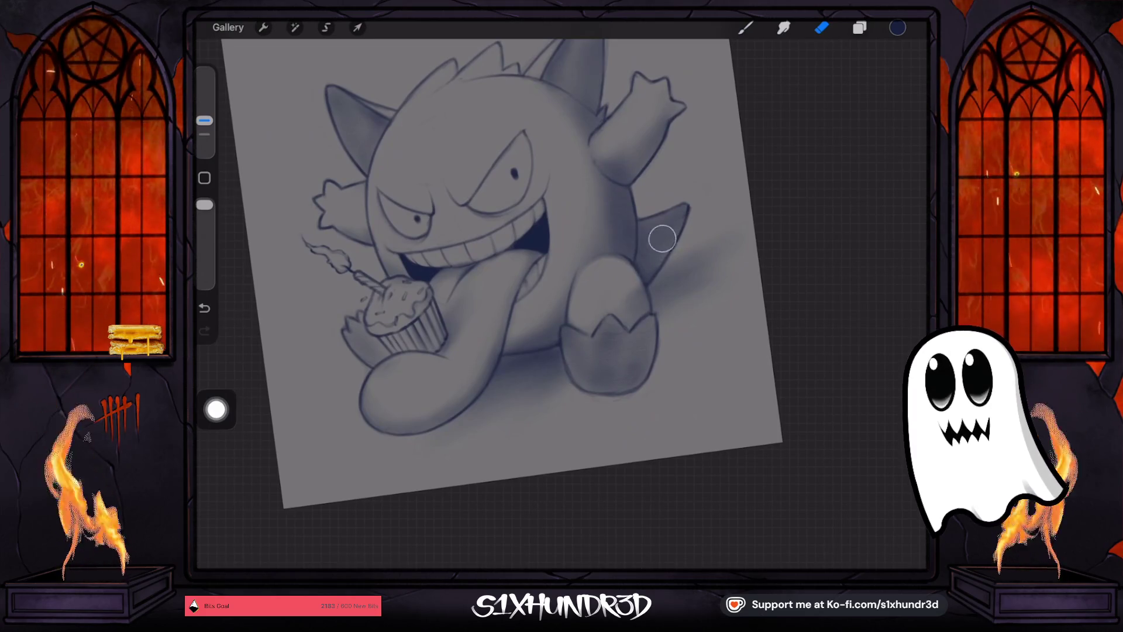
mouse_move(663, 239)
left_mouse_down()
mouse_move(643, 261)
mouse_move(631, 314)
mouse_move(629, 287)
mouse_move(615, 340)
mouse_move(620, 281)
mouse_move(607, 328)
left_mouse_up()
left_click(473, 369)
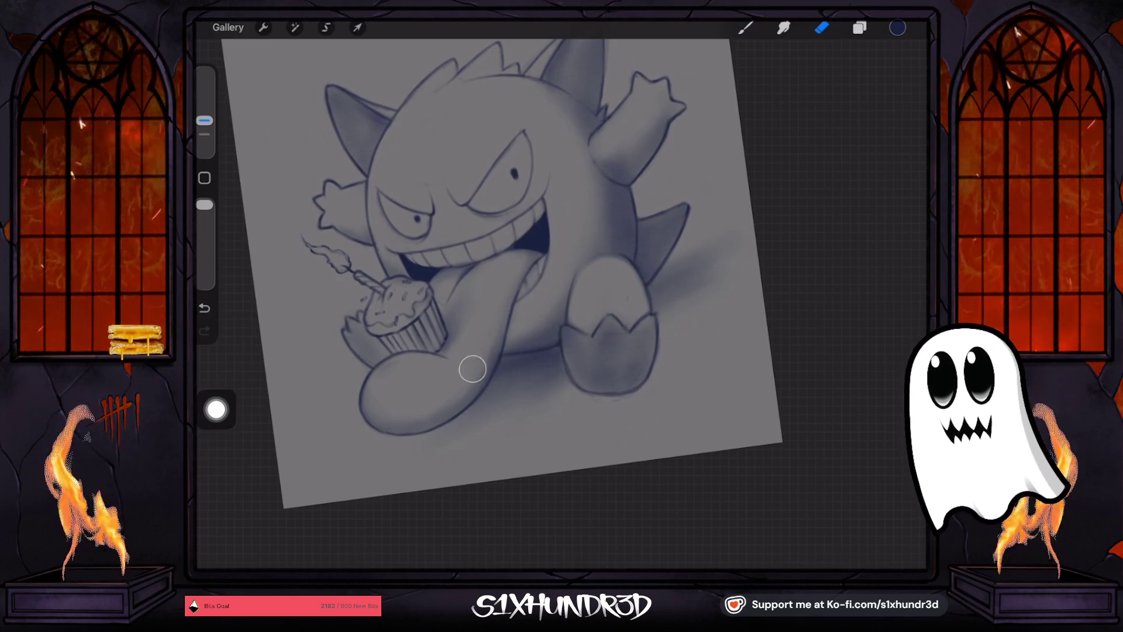
Check Layer 3's Normal blend and 81% opacity, then fit the canvas upright.
left_click(859, 27)
left_click(882, 175)
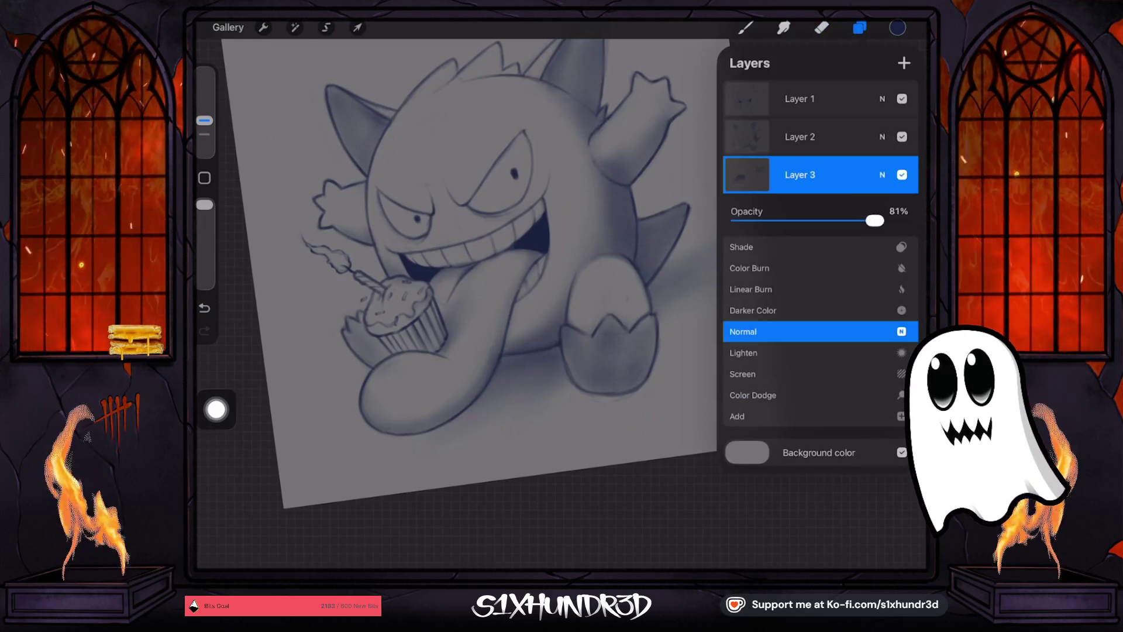
left_click(882, 174)
left_click(860, 27)
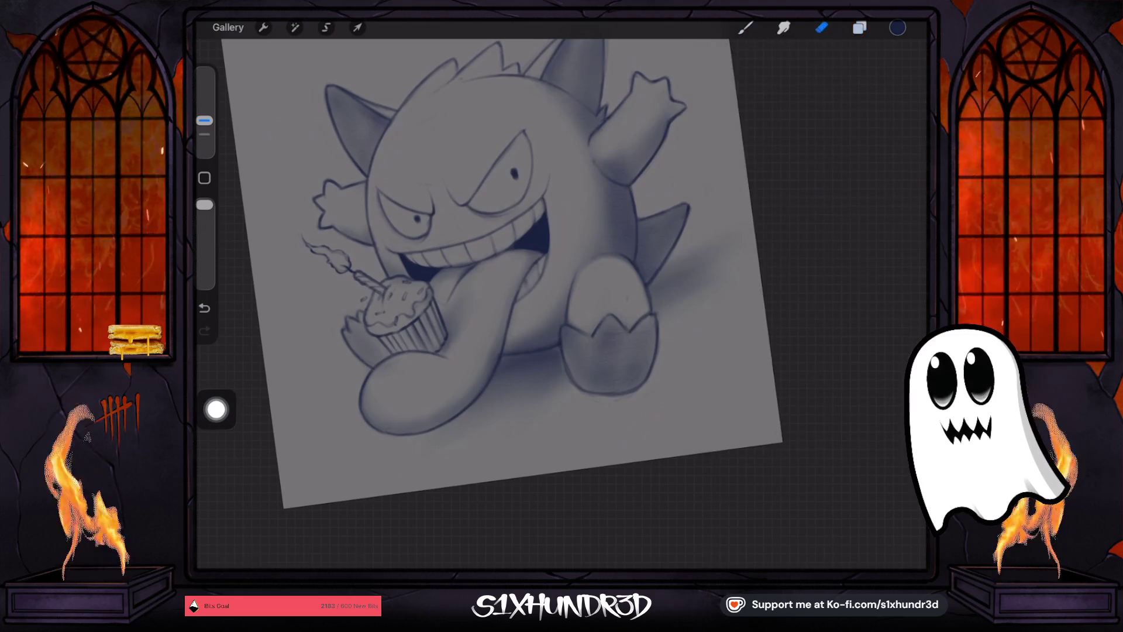
left_click(859, 27)
left_click(747, 174)
left_click(747, 174)
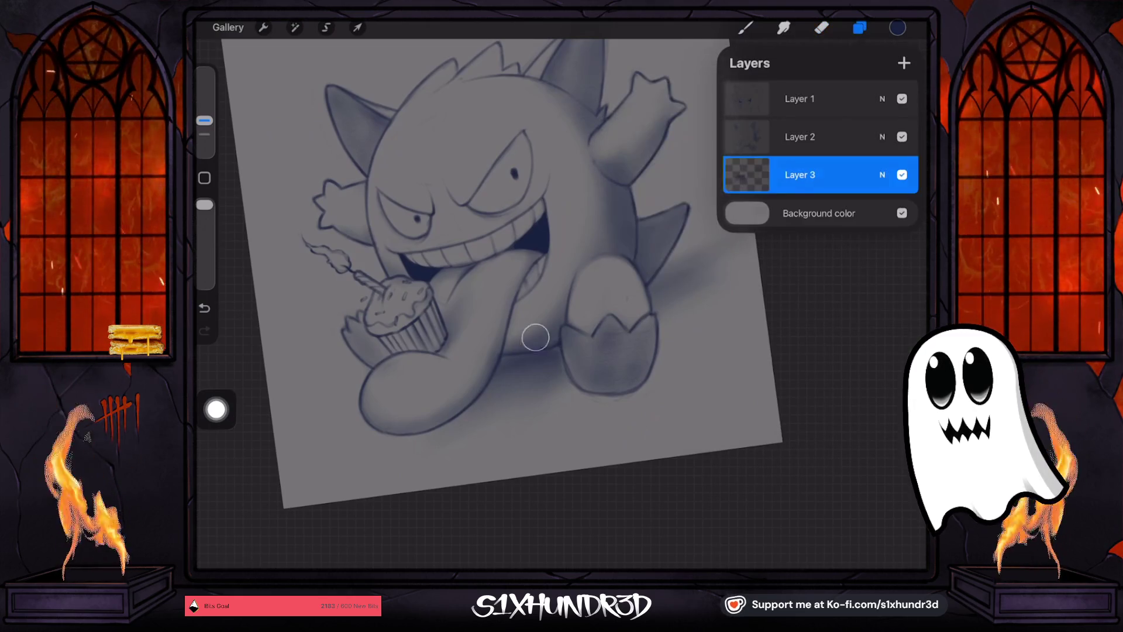
left_click(745, 28)
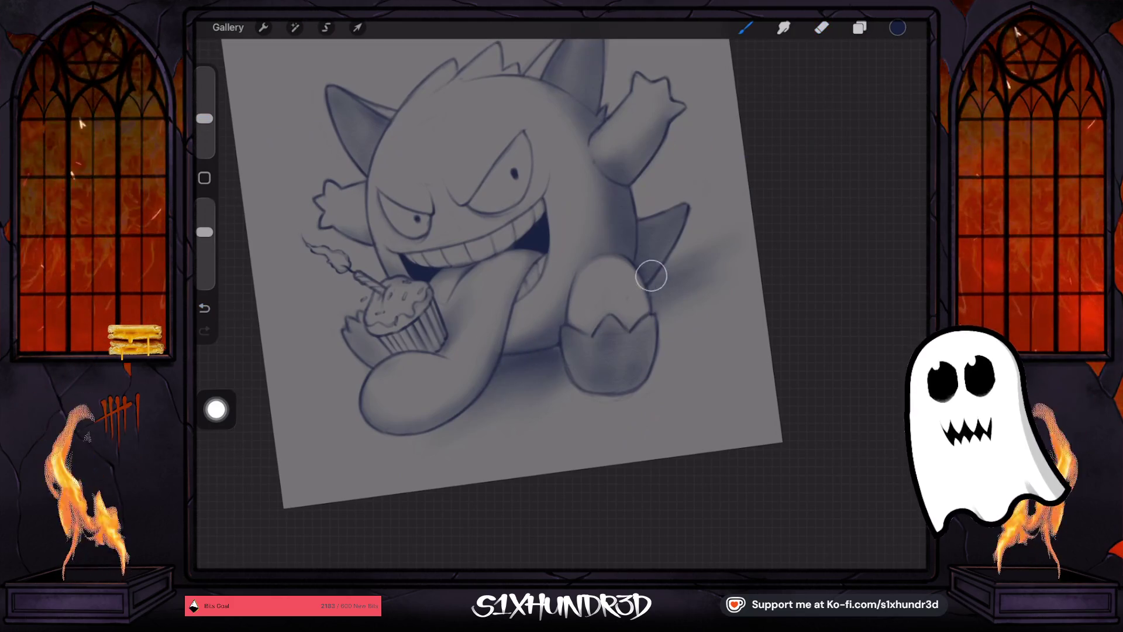
key("ctrl+0")
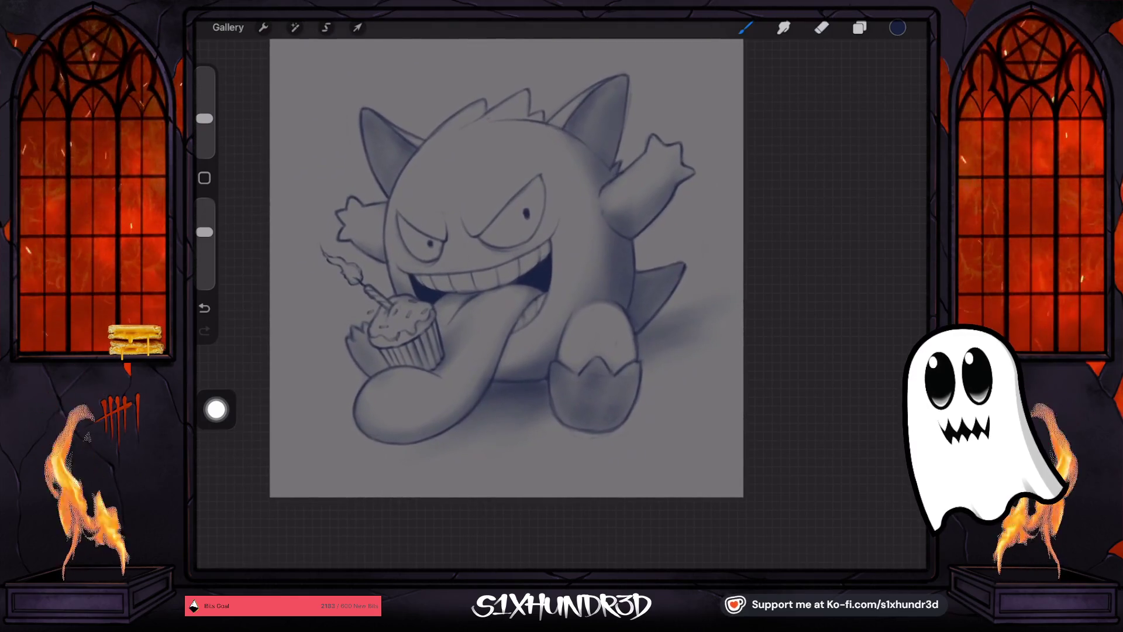
Delete the empty Layer 3 and darken the grey background colour.
left_click(859, 28)
left_click_drag(848, 173, 778, 173)
left_click(897, 173)
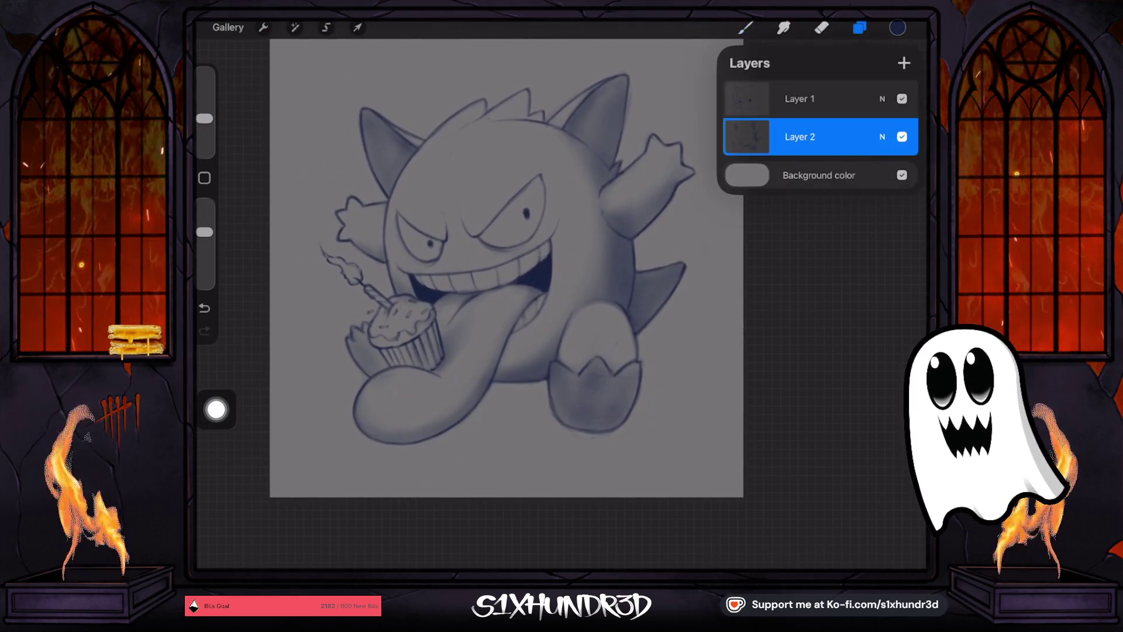
left_click(818, 175)
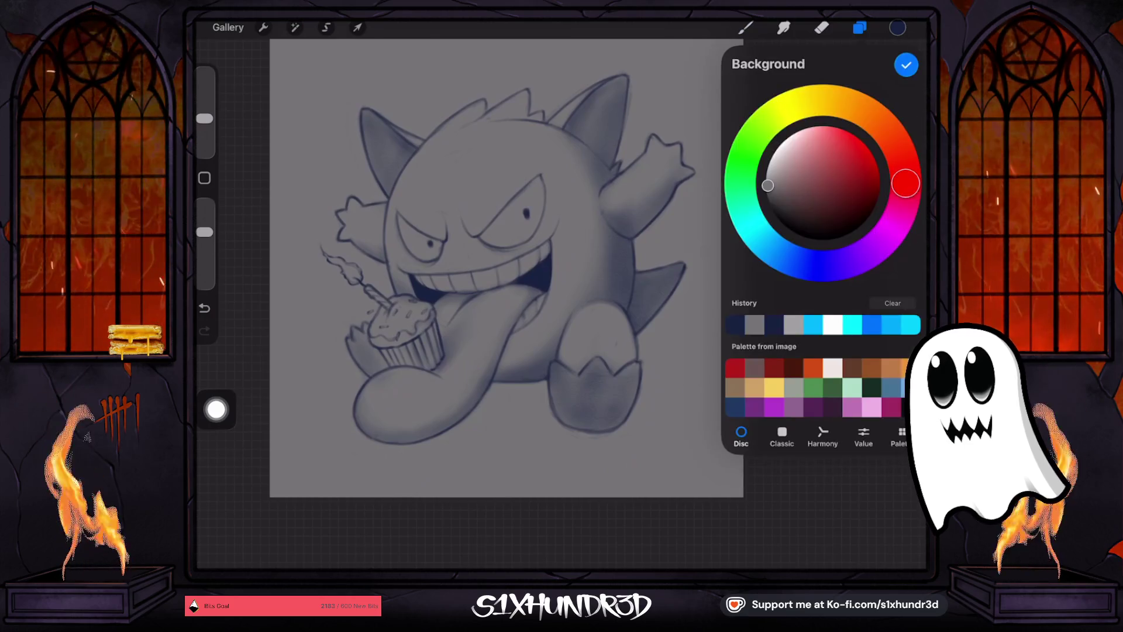
left_click_drag(767, 186, 765, 188)
left_click(906, 65)
Add a new Layer 3 beneath Layer 2, pick white, and set the brush to 8%.
left_click(859, 27)
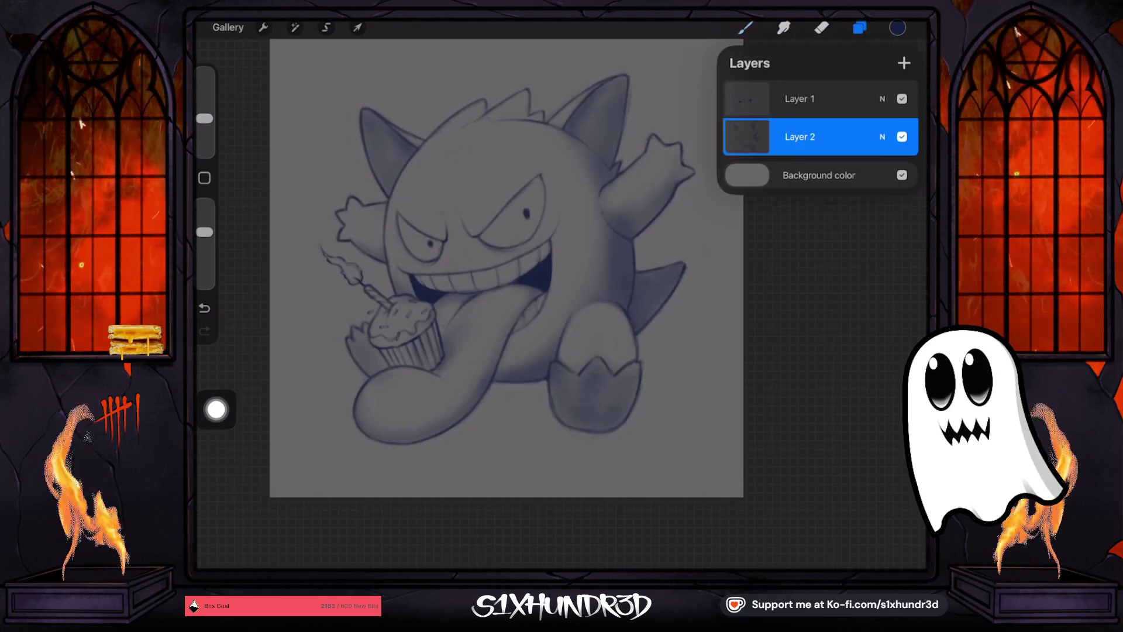
left_click(904, 63)
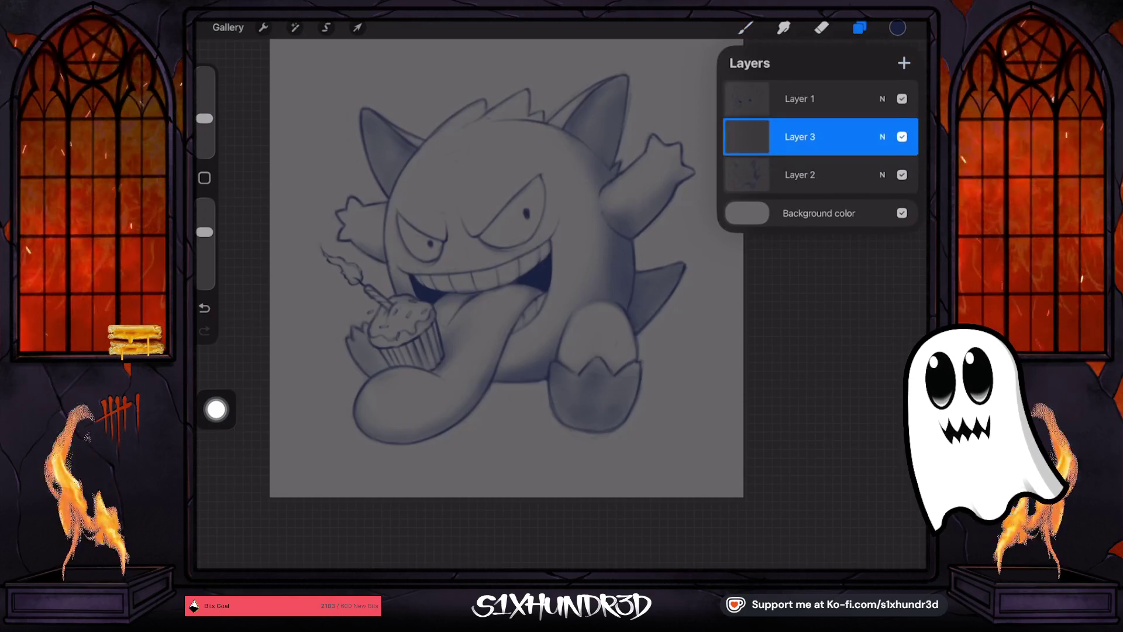
left_click_drag(819, 137, 813, 175)
left_click(898, 28)
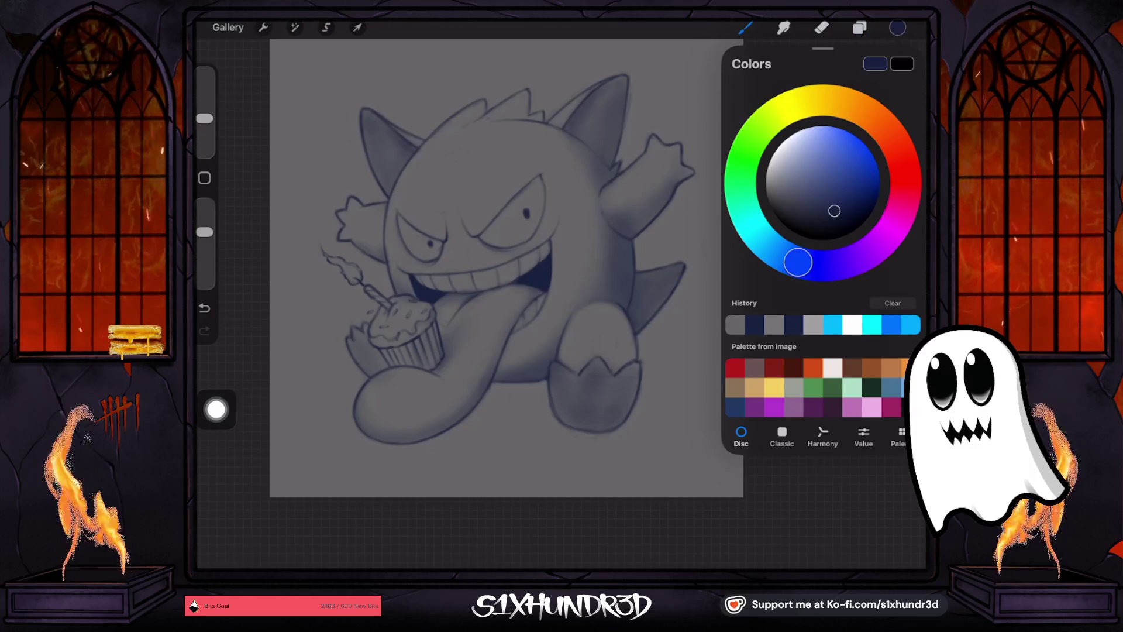
left_click(783, 145)
left_click_drag(204, 118, 204, 128)
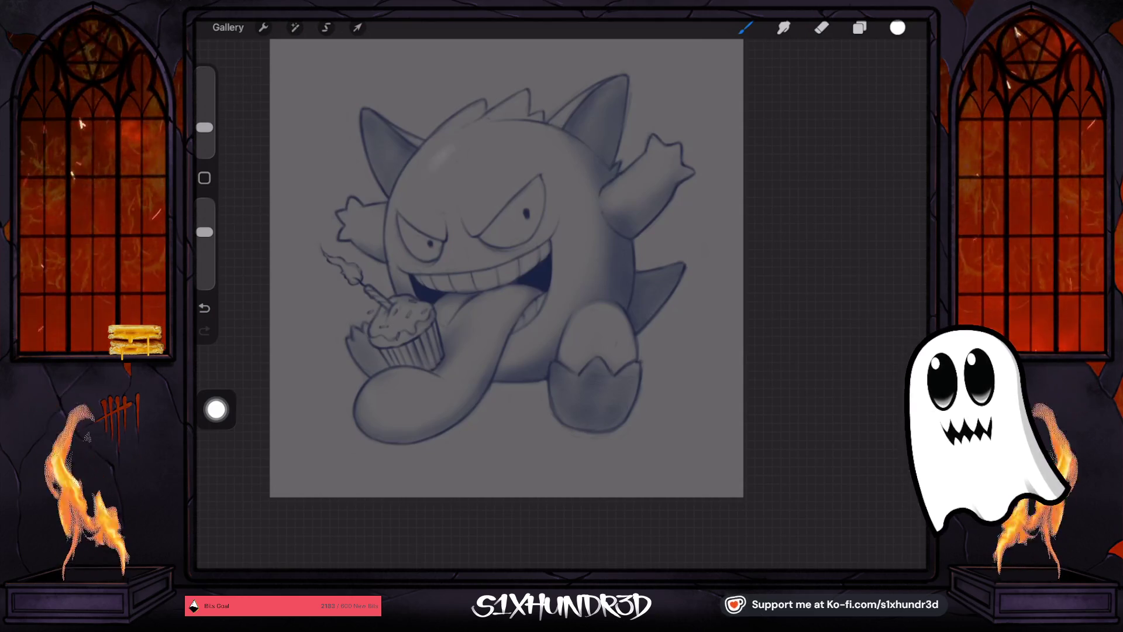
Paint a soft light highlight across Gengar's upper head and forehead, tuning brush size and opacity.
left_click_drag(204, 127, 204, 112)
key("ctrl+z")
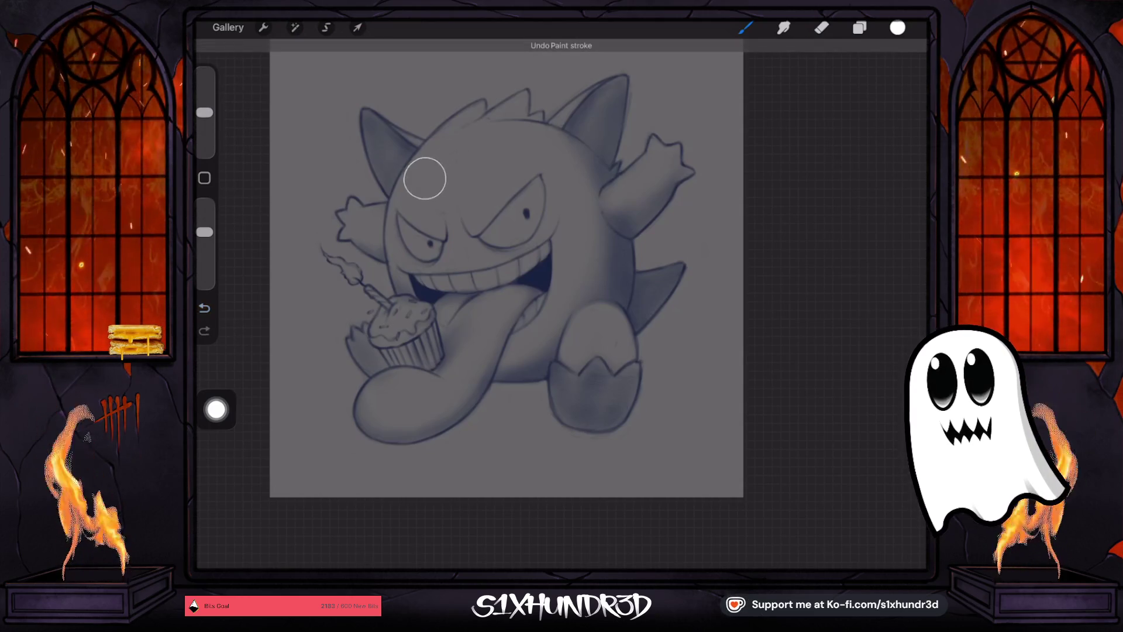
left_click_drag(410, 193, 465, 140)
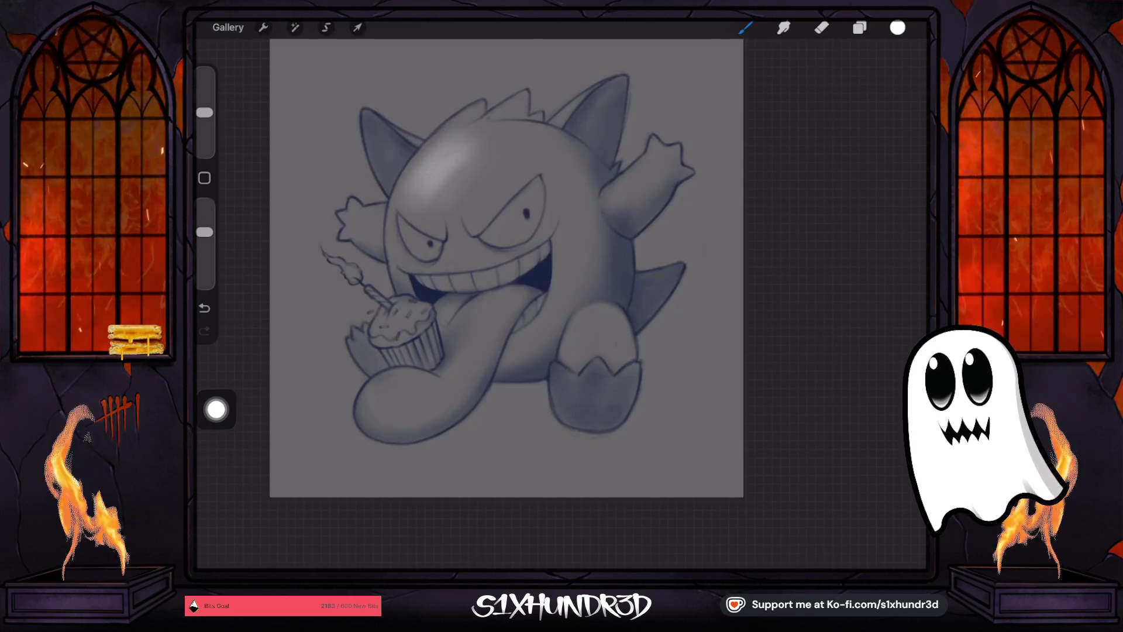
left_click_drag(204, 232, 205, 253)
left_click(204, 307)
left_click_drag(204, 112, 204, 112)
left_click(205, 307)
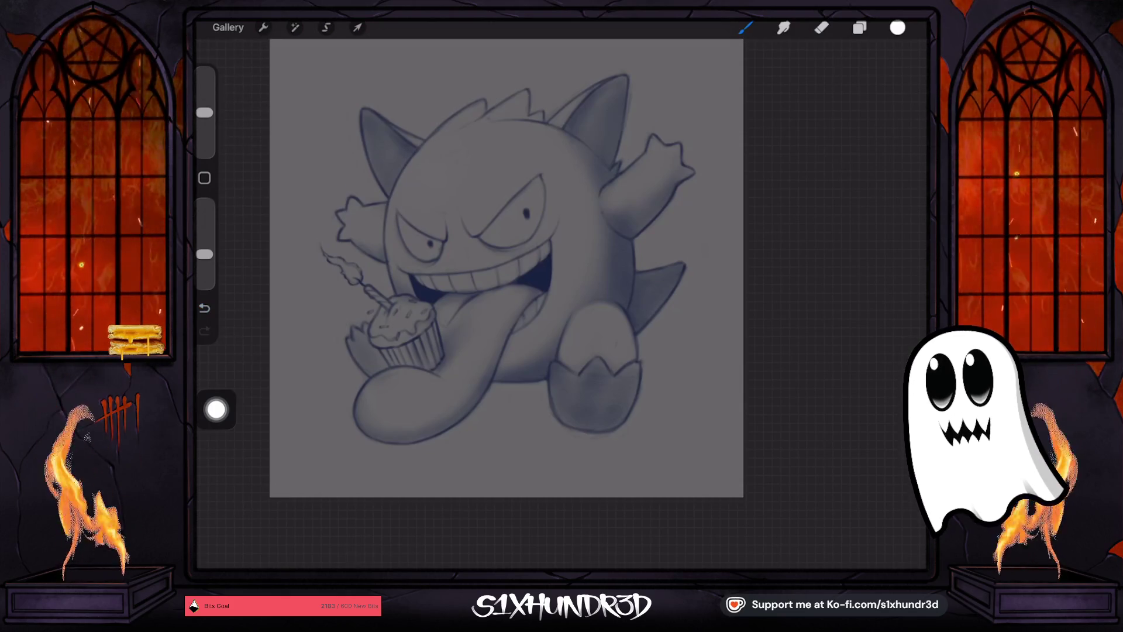
left_click_drag(444, 170, 497, 140)
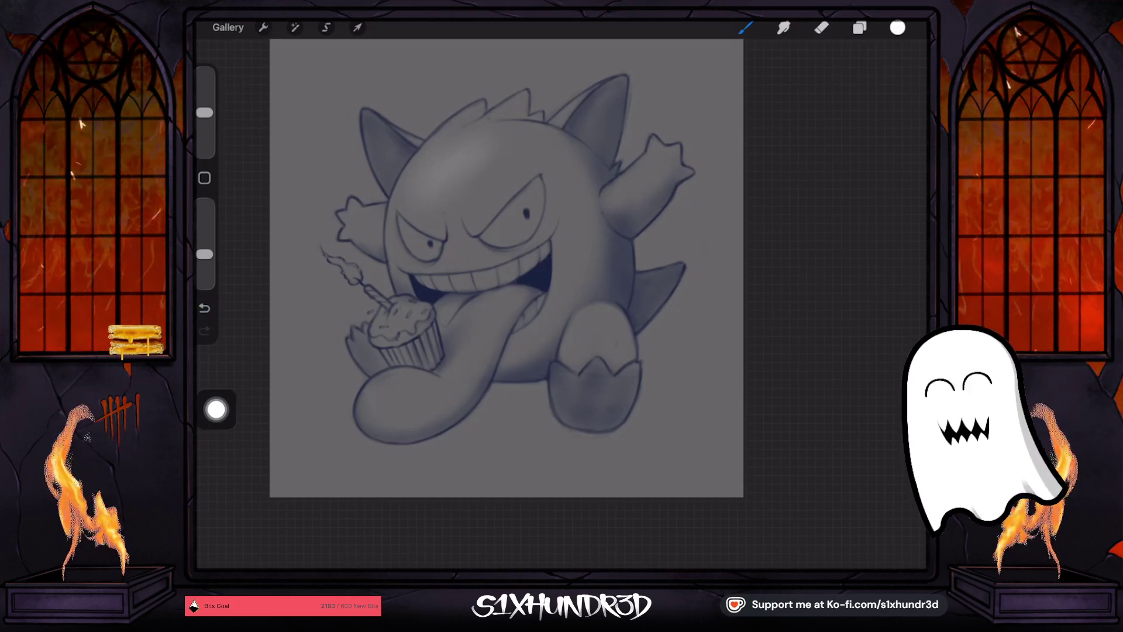
mouse_move(443, 213)
left_mouse_down()
mouse_move(441, 168)
mouse_move(430, 175)
mouse_move(447, 176)
left_mouse_up()
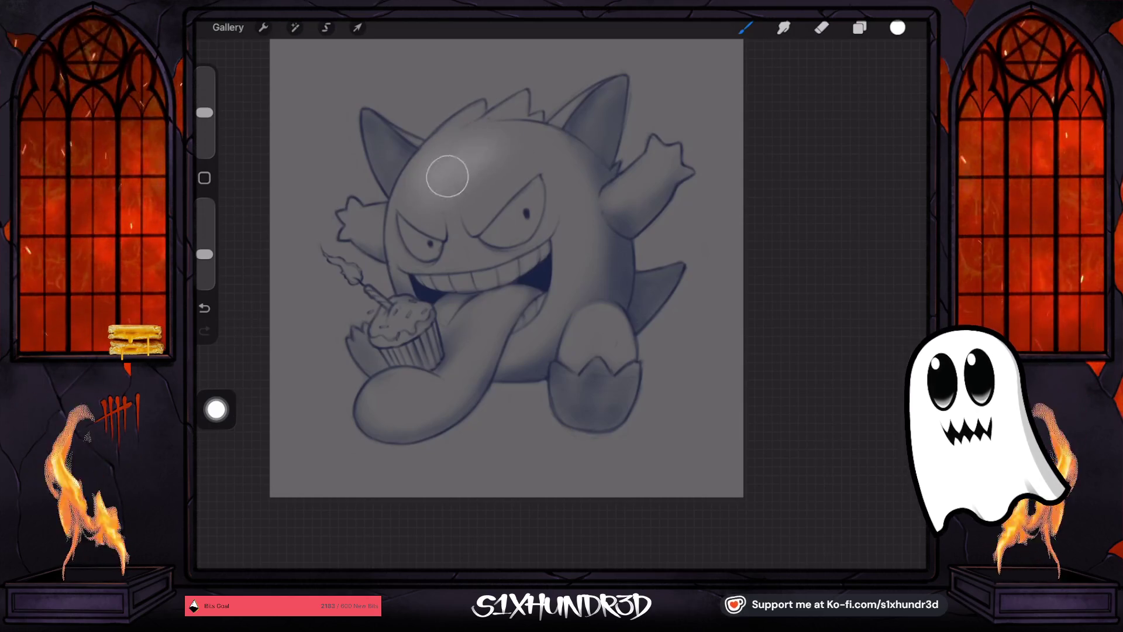
left_click_drag(205, 112, 205, 121)
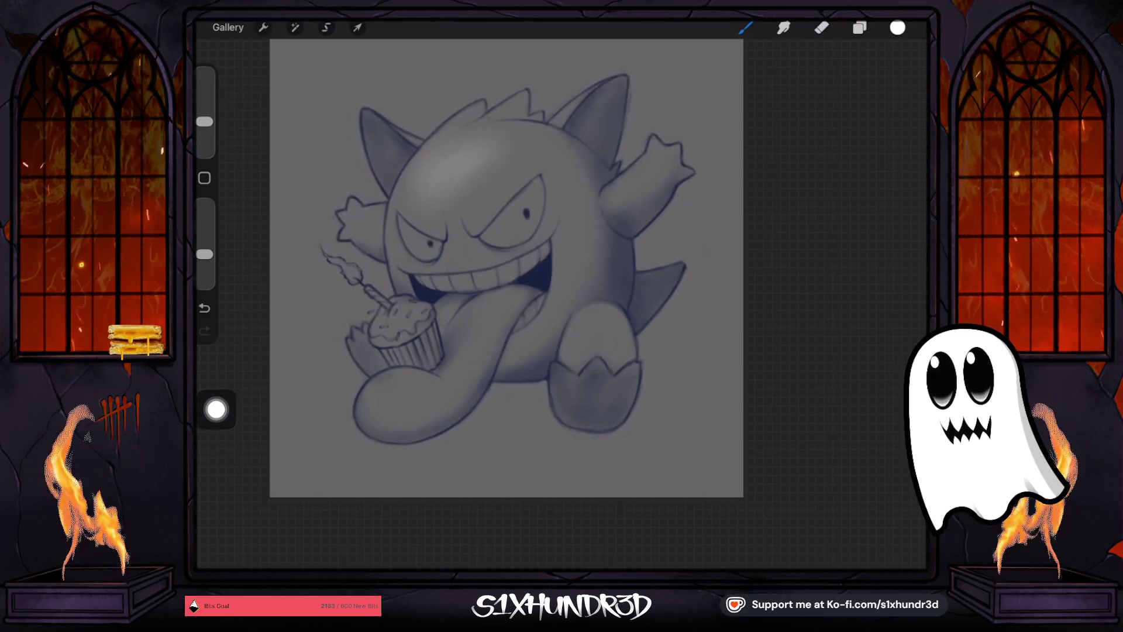
left_click(204, 121)
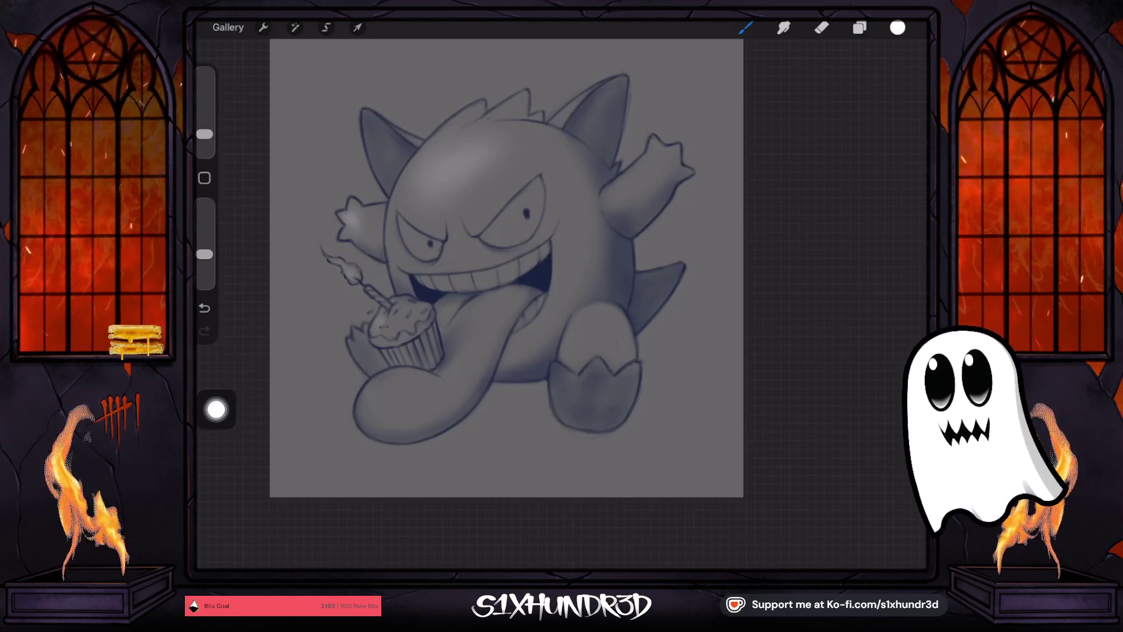
At 87% opacity, highlight the right eyebrow and tap small dark pupils into both eyes.
left_click_drag(205, 254, 204, 240)
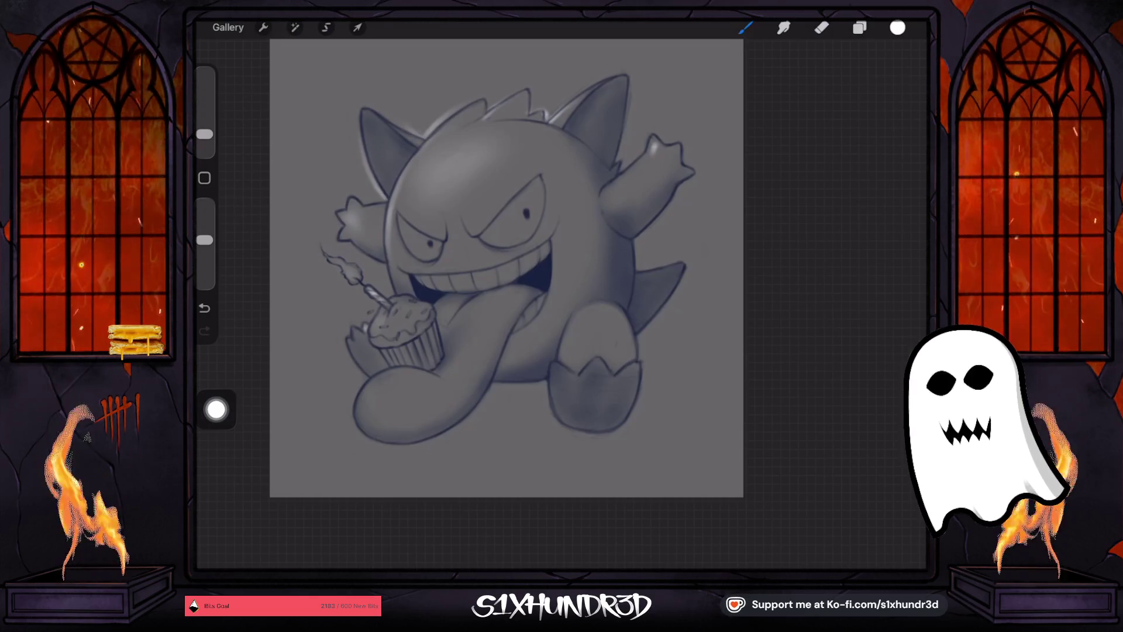
left_click_drag(358, 249, 383, 264)
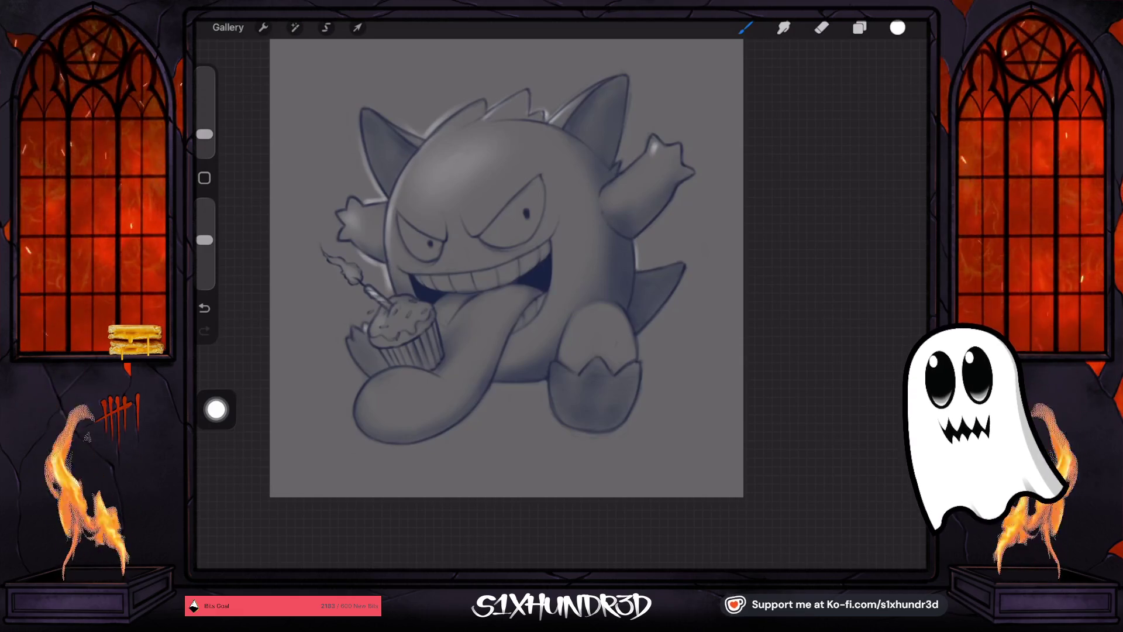
left_click_drag(486, 237, 531, 188)
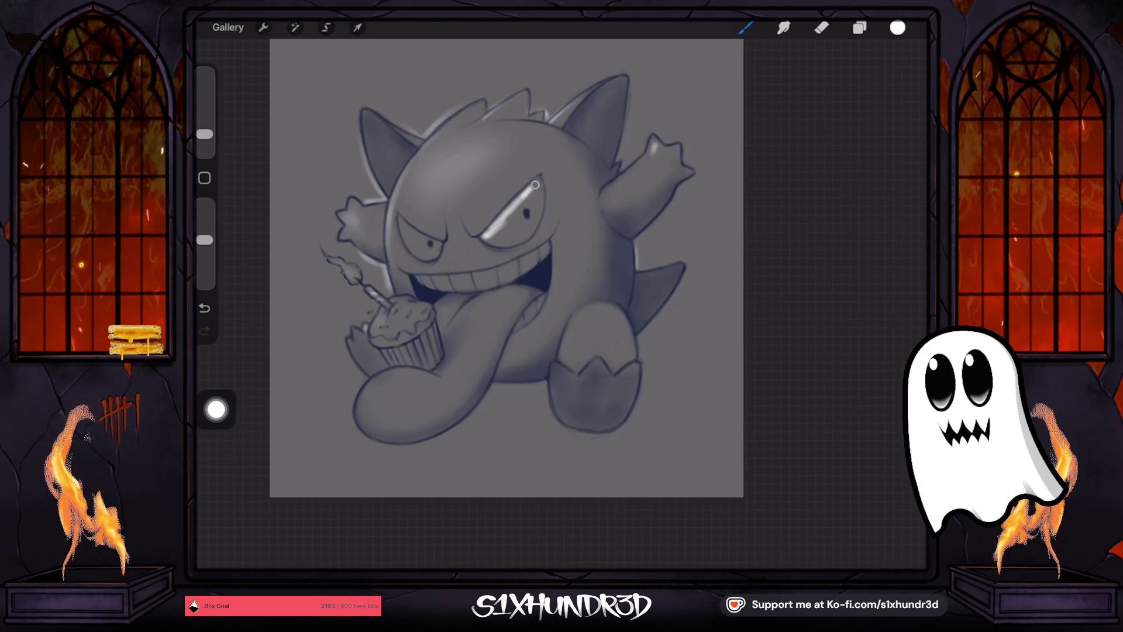
mouse_move(523, 228)
left_mouse_down()
mouse_move(537, 183)
mouse_move(507, 230)
left_mouse_up()
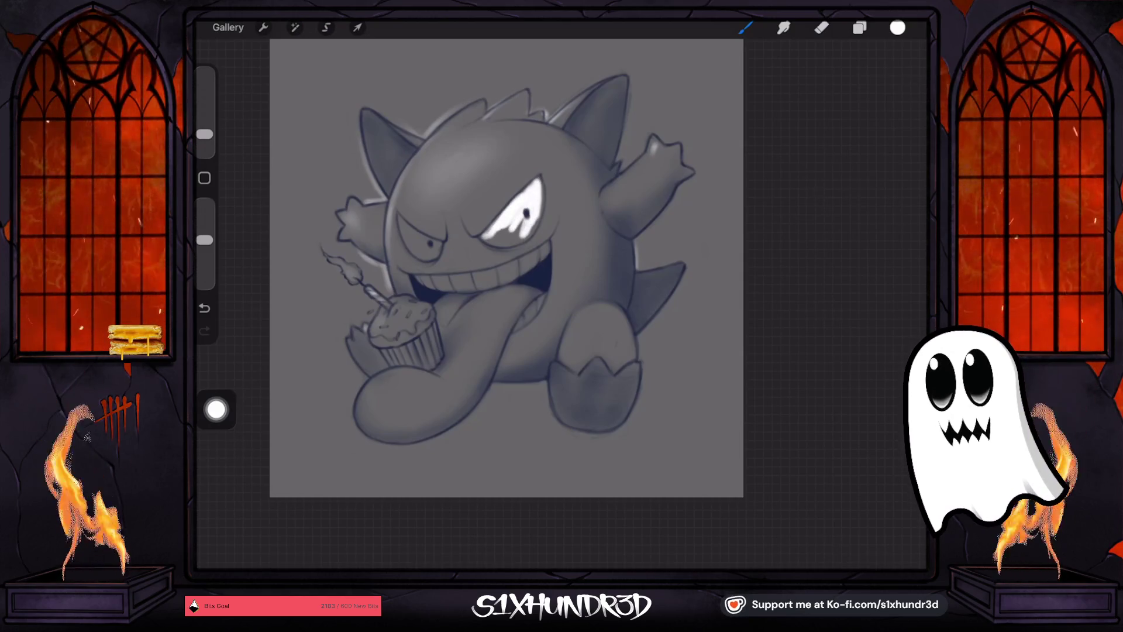
key("ctrl+z")
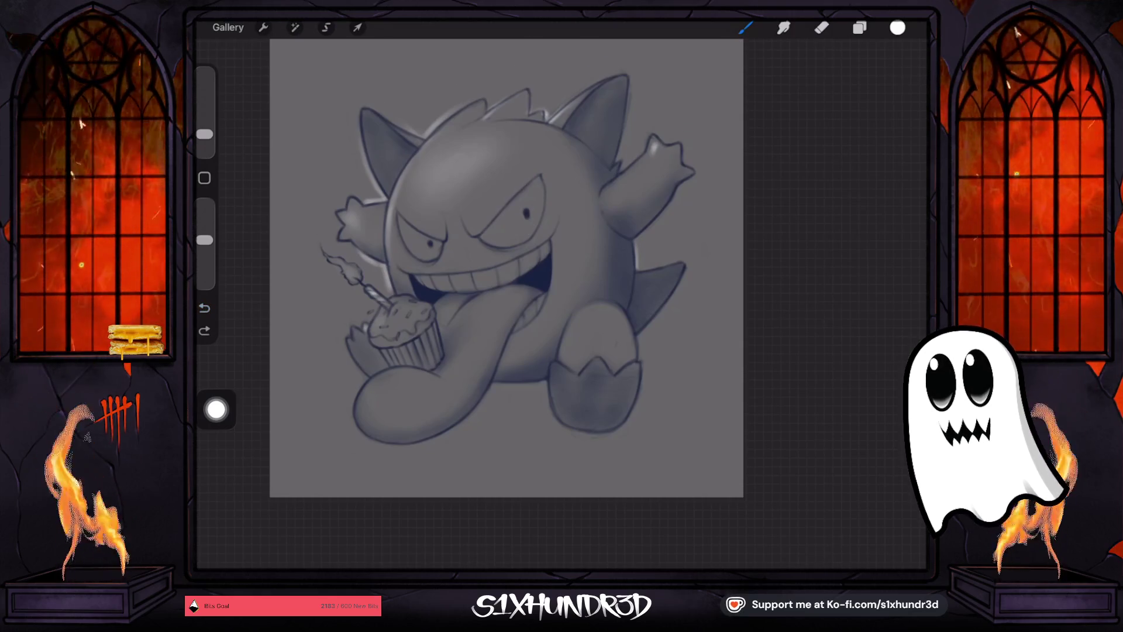
left_click(524, 212)
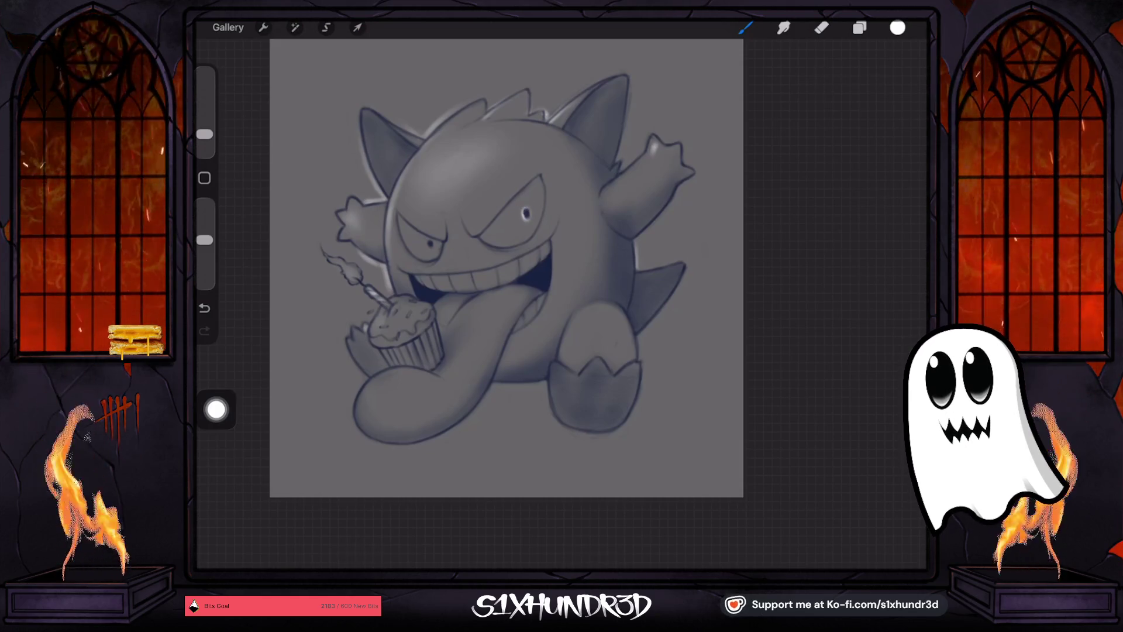
left_click(429, 242)
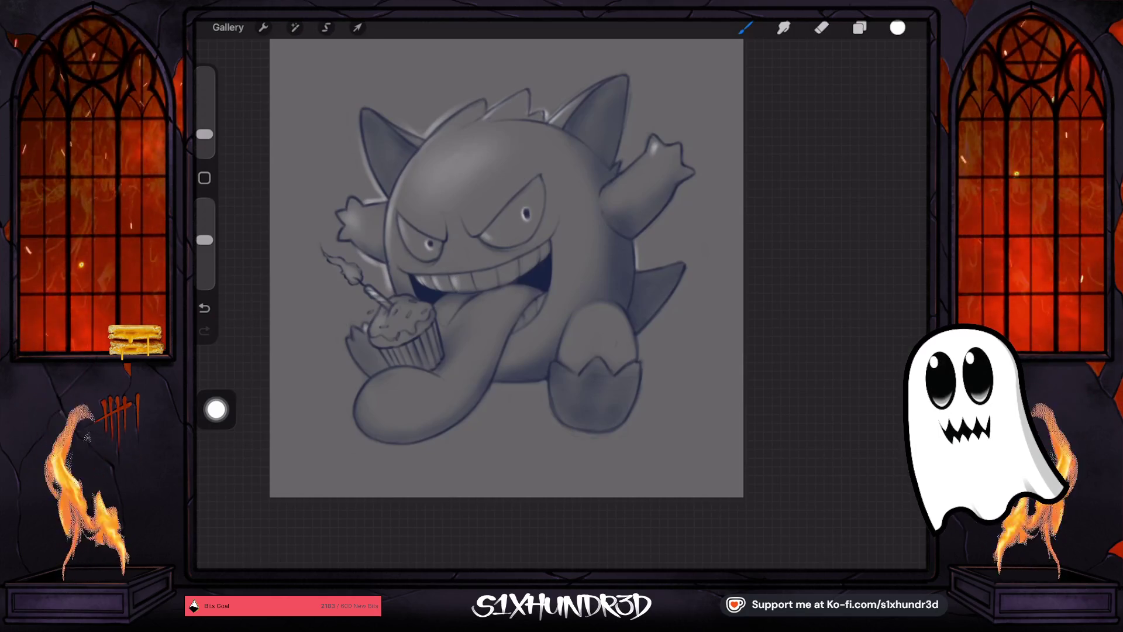
Add soft highlights by the mouth, on the tongue, right foot, head top and right horn's inner edge.
left_click(204, 307)
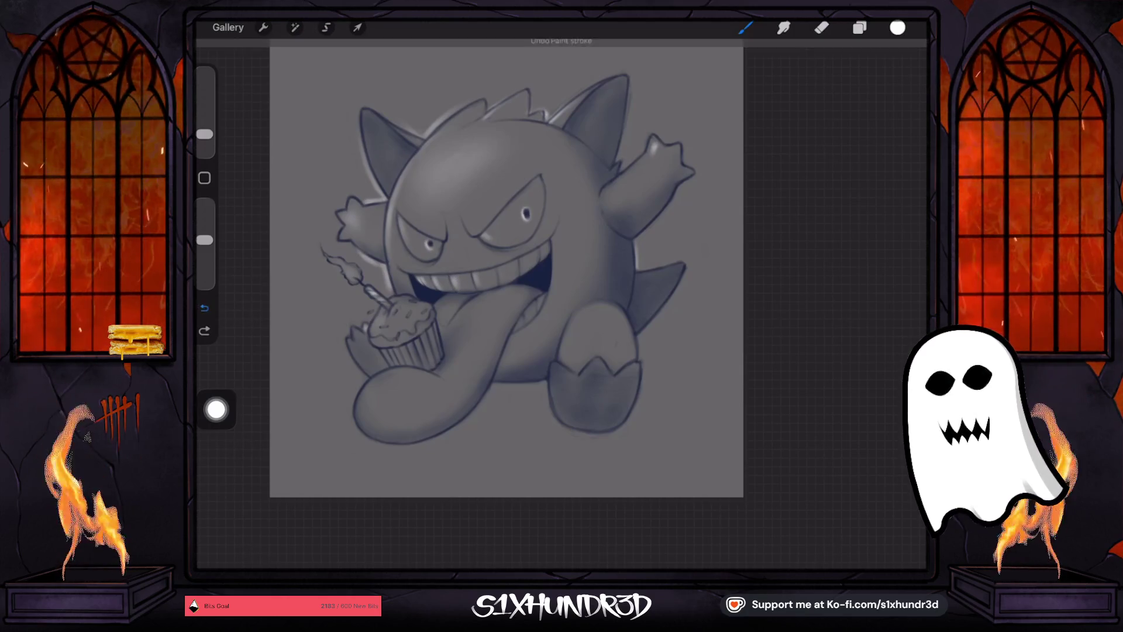
left_click(205, 308)
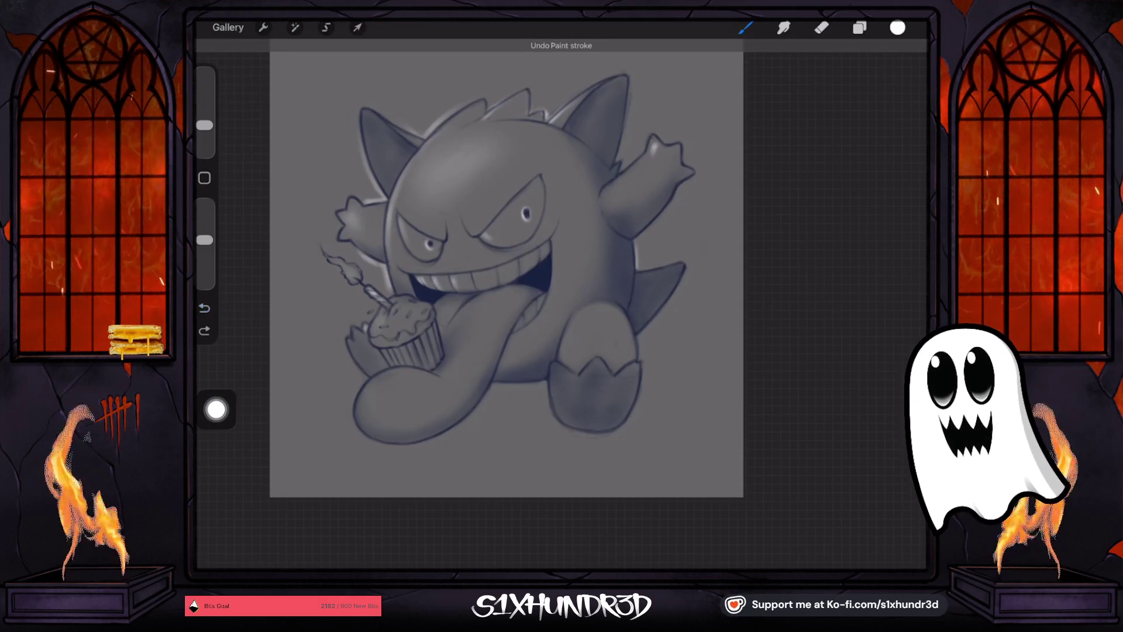
left_click_drag(423, 276, 438, 283)
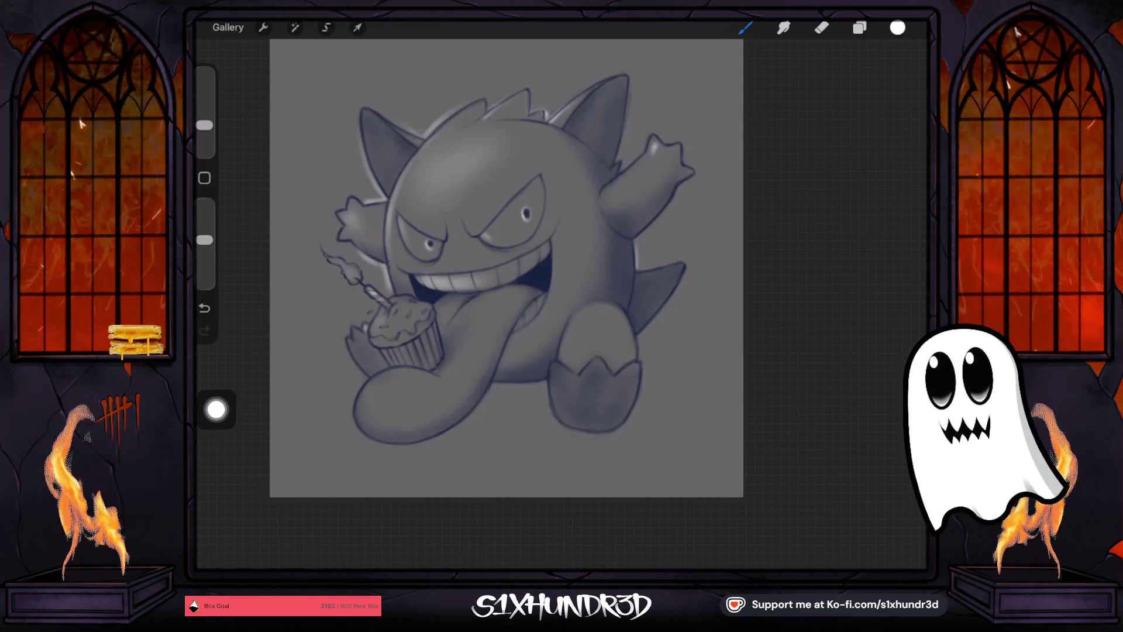
left_click_drag(456, 336, 485, 307)
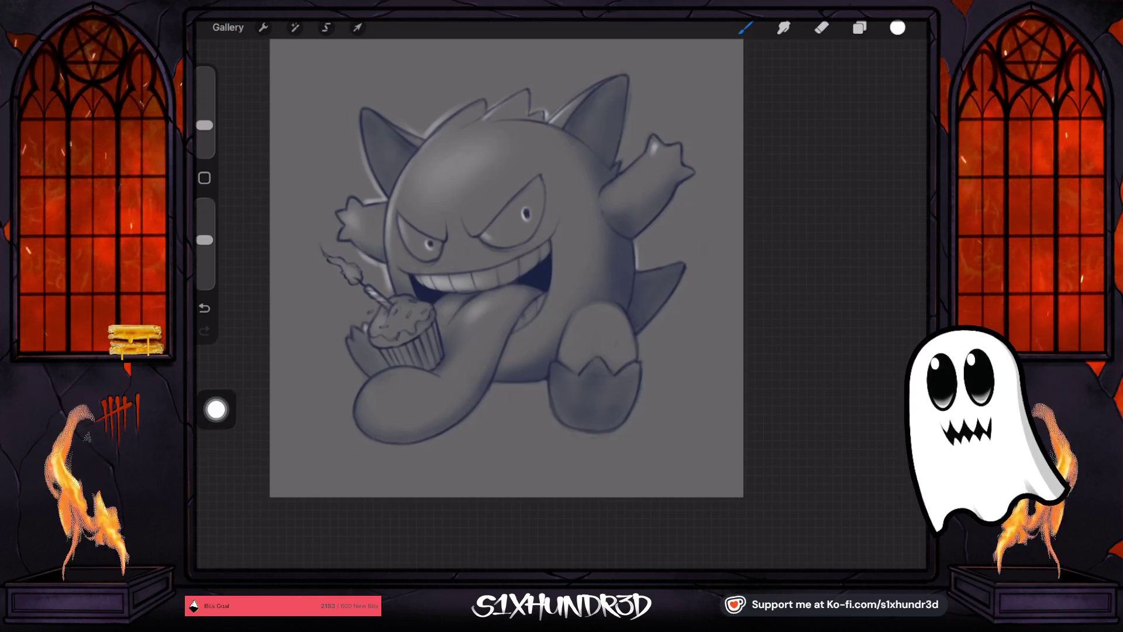
mouse_move(378, 391)
left_mouse_down()
mouse_move(421, 375)
mouse_move(413, 377)
left_mouse_up()
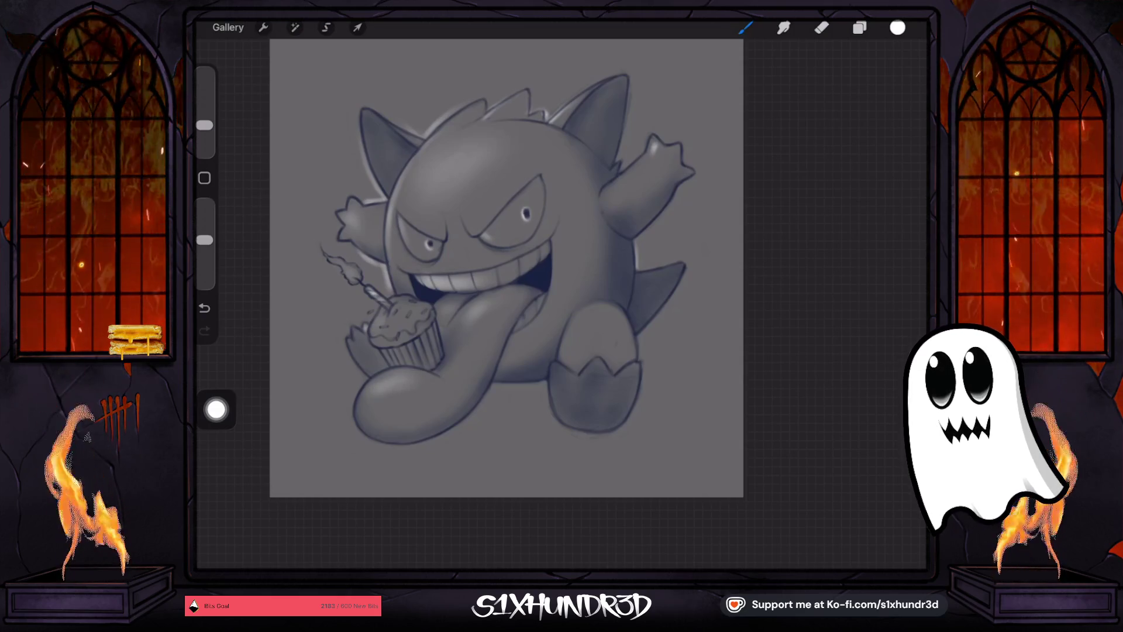
left_click_drag(590, 309, 582, 348)
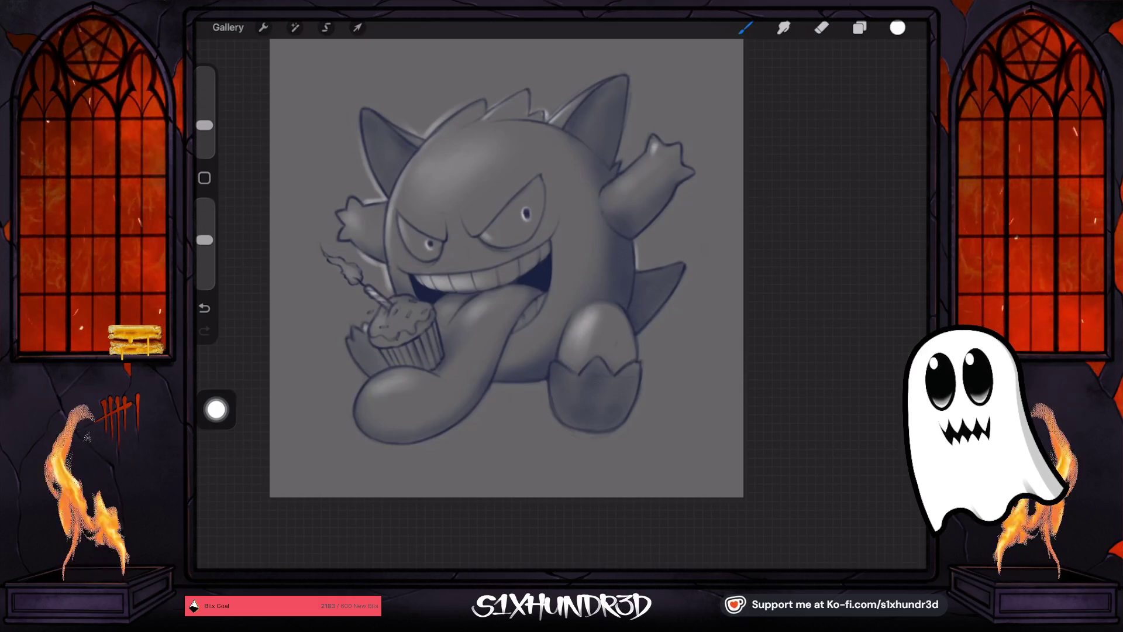
left_click(431, 167)
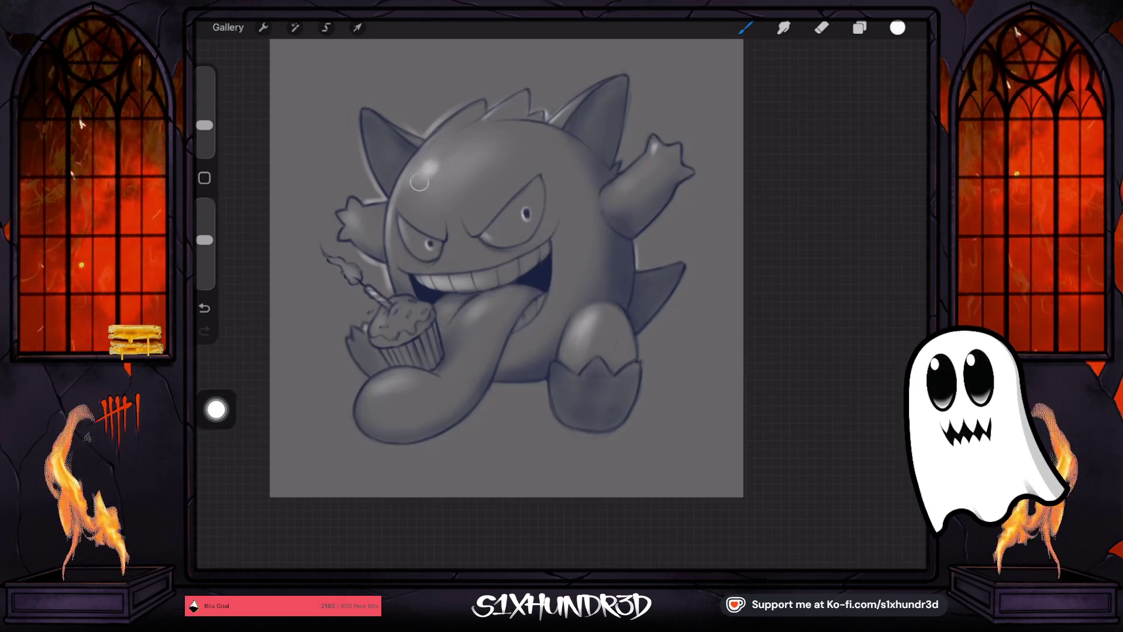
left_click_drag(205, 125, 205, 133)
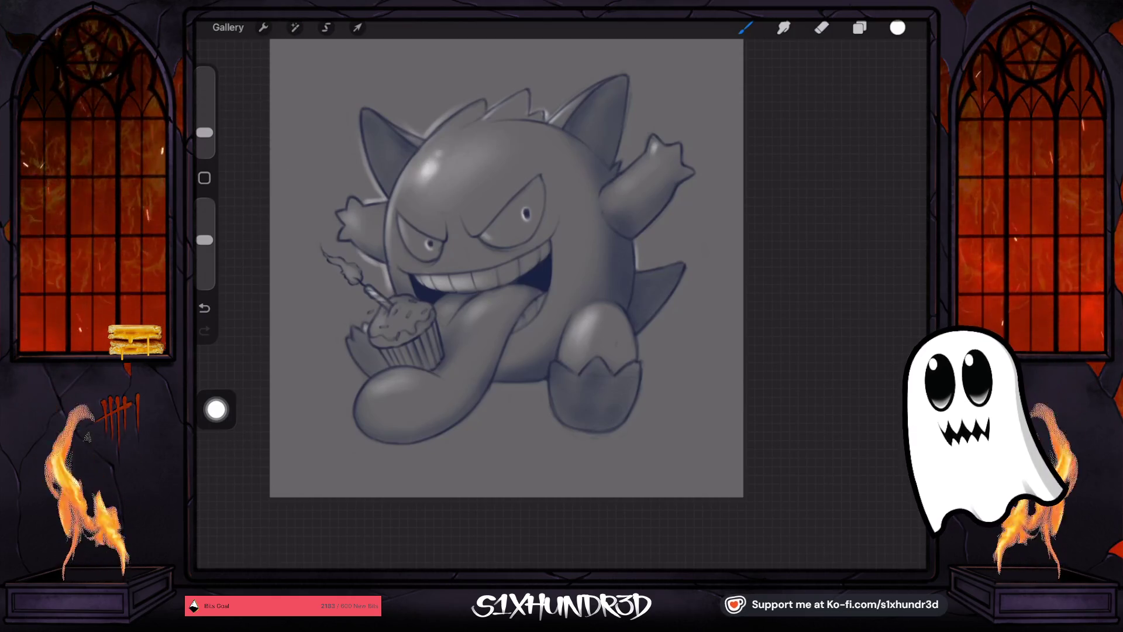
left_click_drag(558, 122, 575, 103)
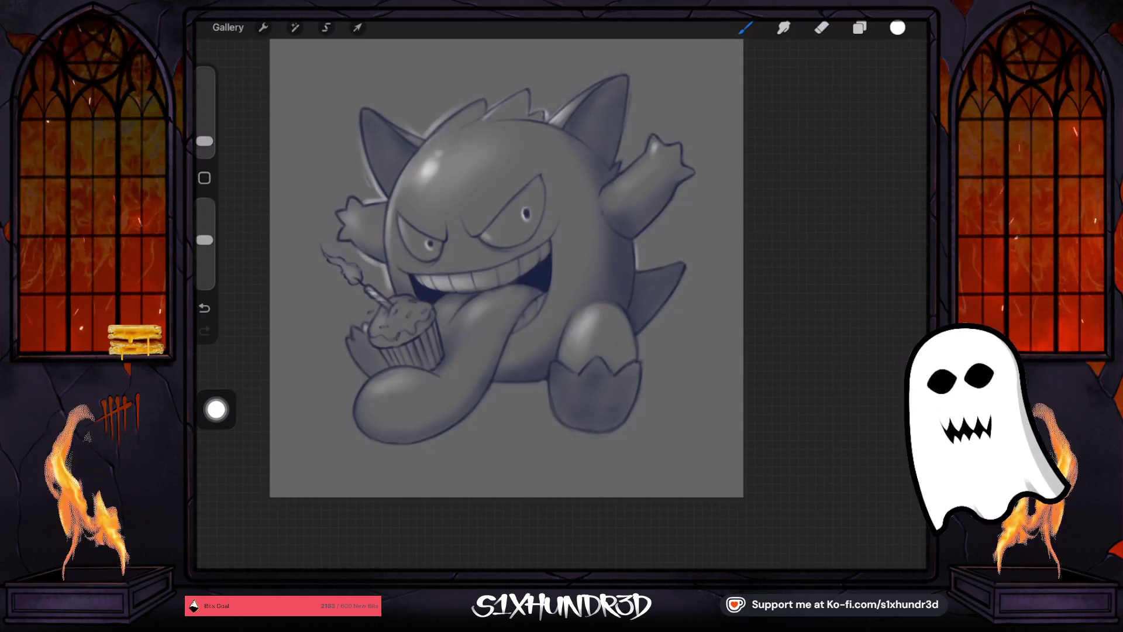
left_click_drag(204, 141, 205, 136)
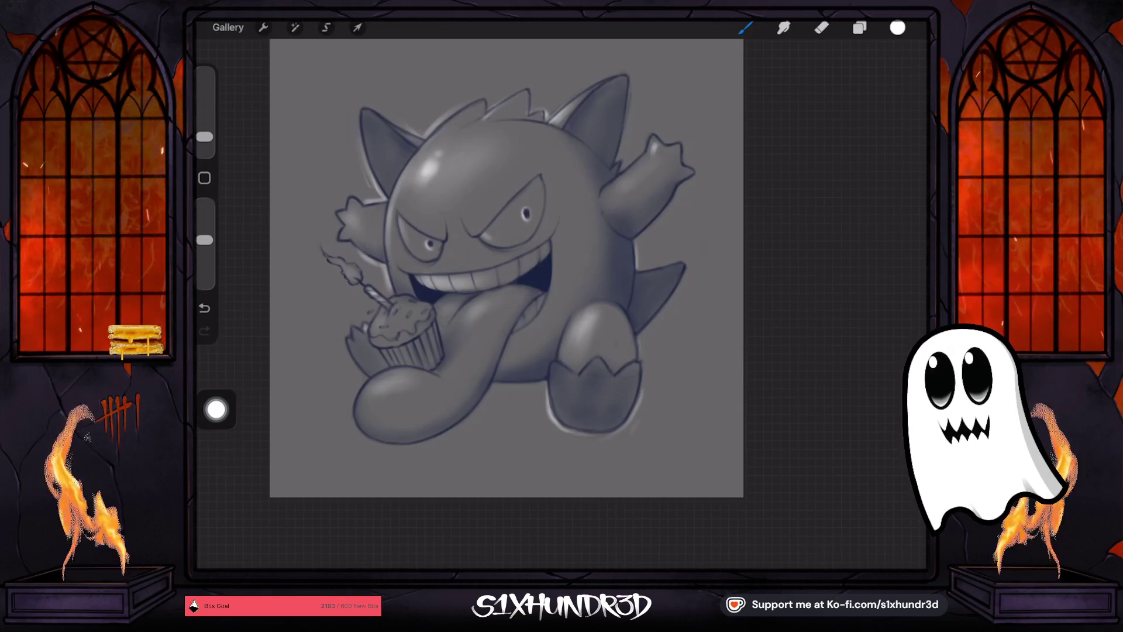
Edge the tongue's lower rim and the underside of the cupcake hand with thin white strokes.
scroll(507, 268, "up", 5)
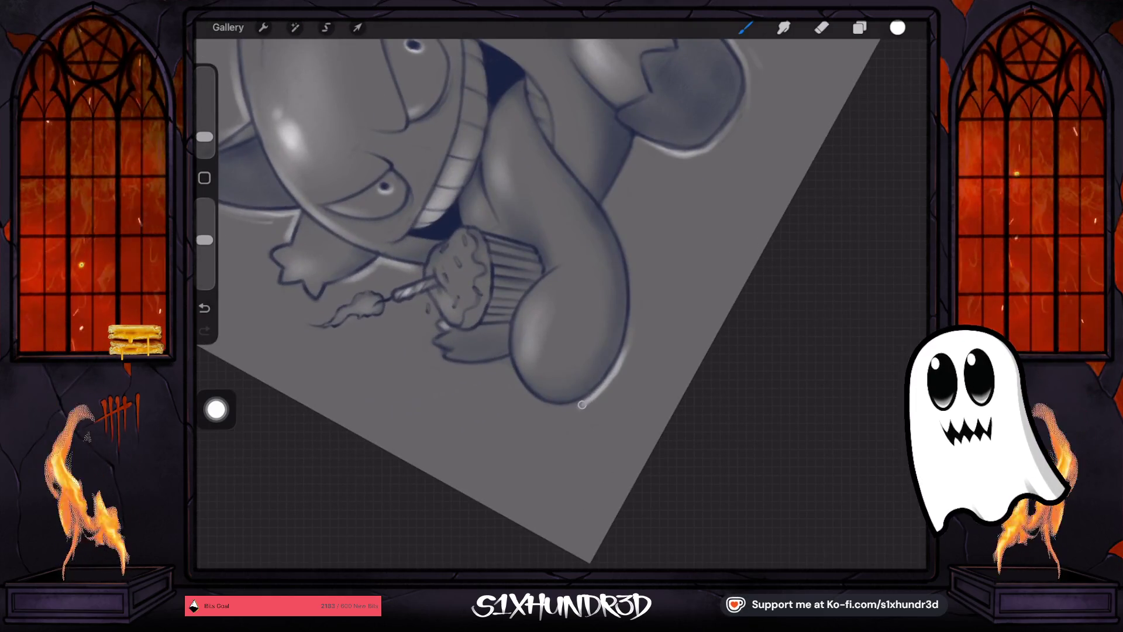
left_click_drag(582, 404, 552, 410)
left_click_drag(508, 359, 475, 368)
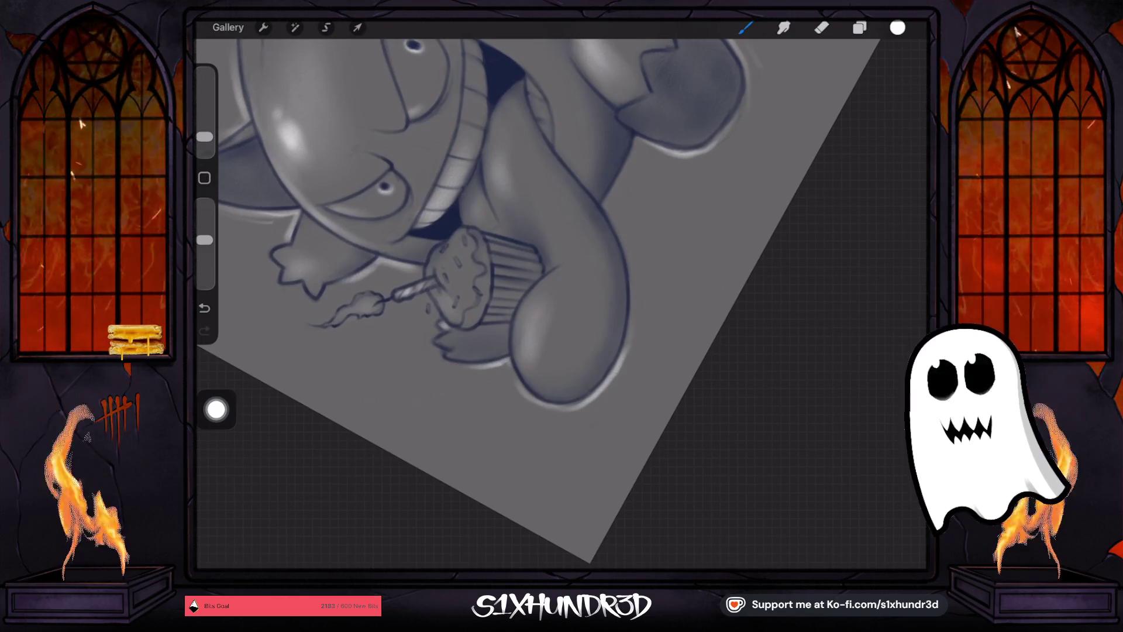
left_click_drag(595, 409, 608, 400)
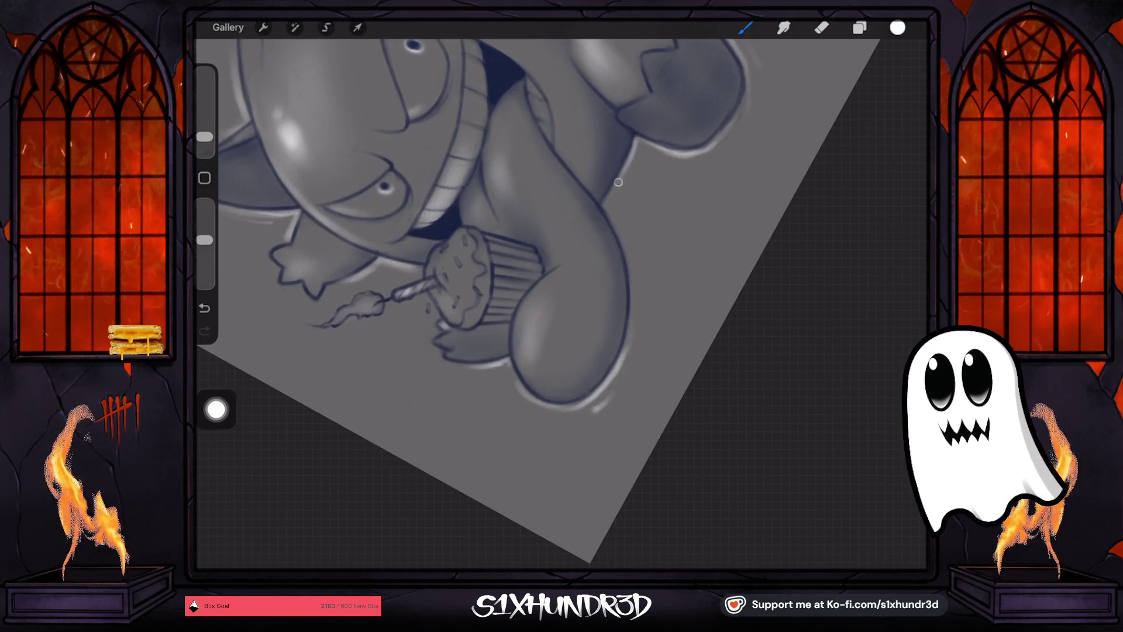
scroll(562, 304, "down", 5)
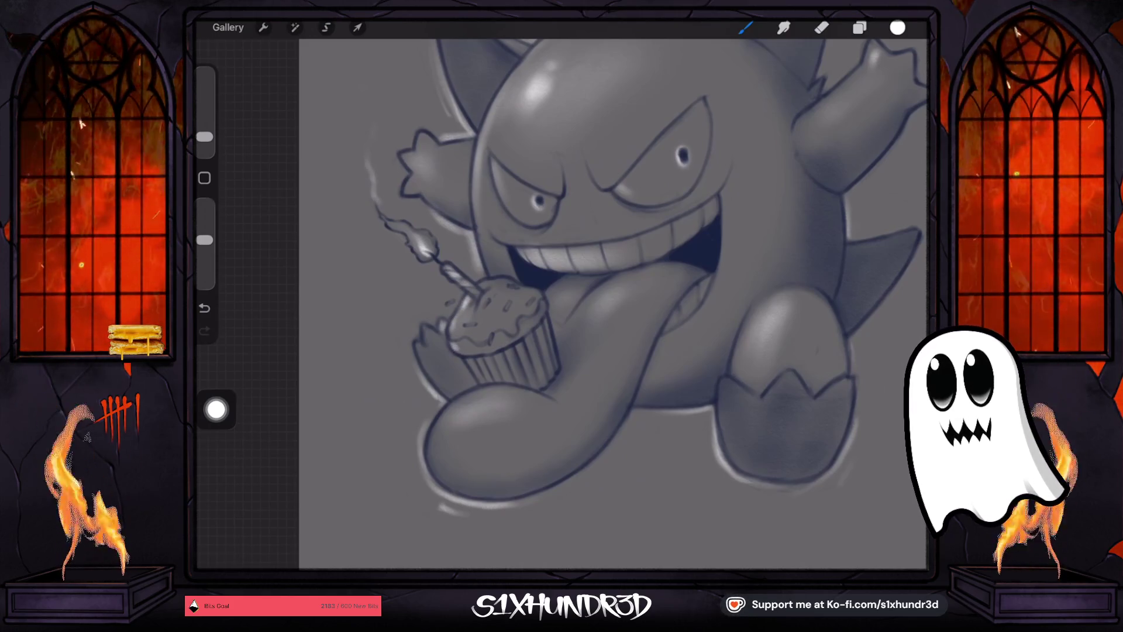
scroll(614, 292, "down", 2)
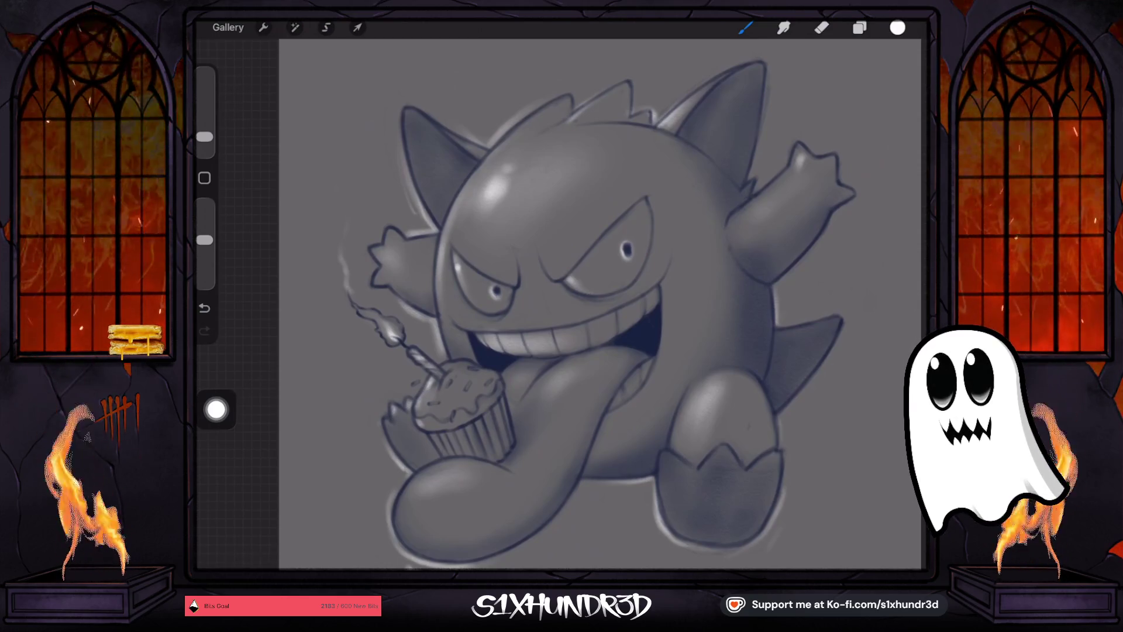
left_click_drag(627, 251, 478, 263)
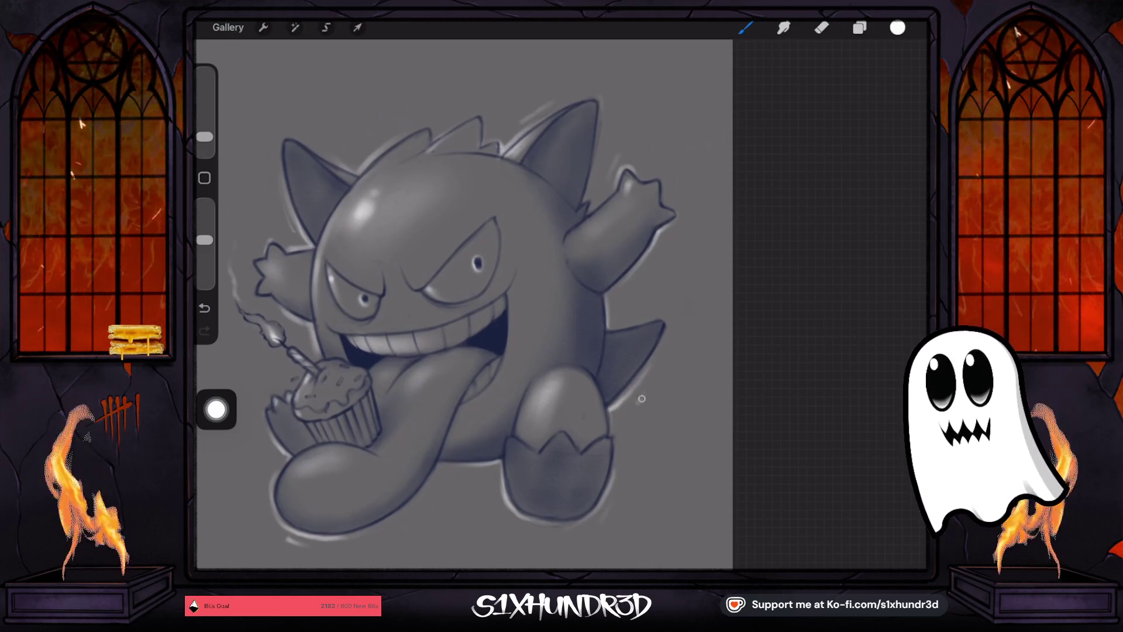
scroll(503, 310, "down", 3)
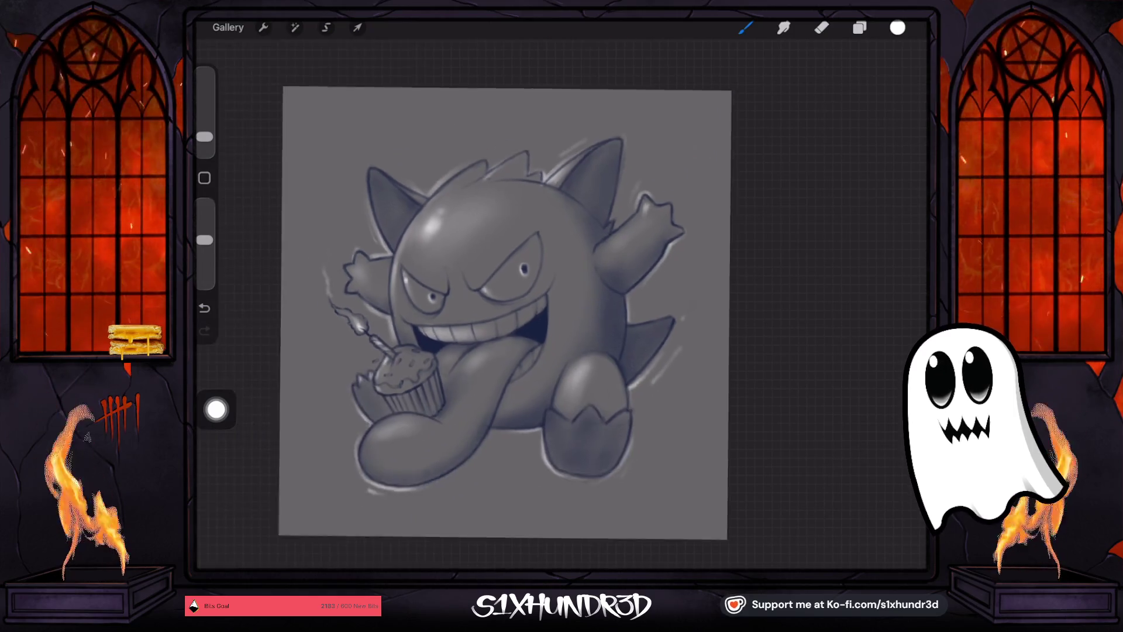
Dab a small white sparkle dot beside the right horn, settling on a 3% brush.
left_click_drag(205, 136, 204, 129)
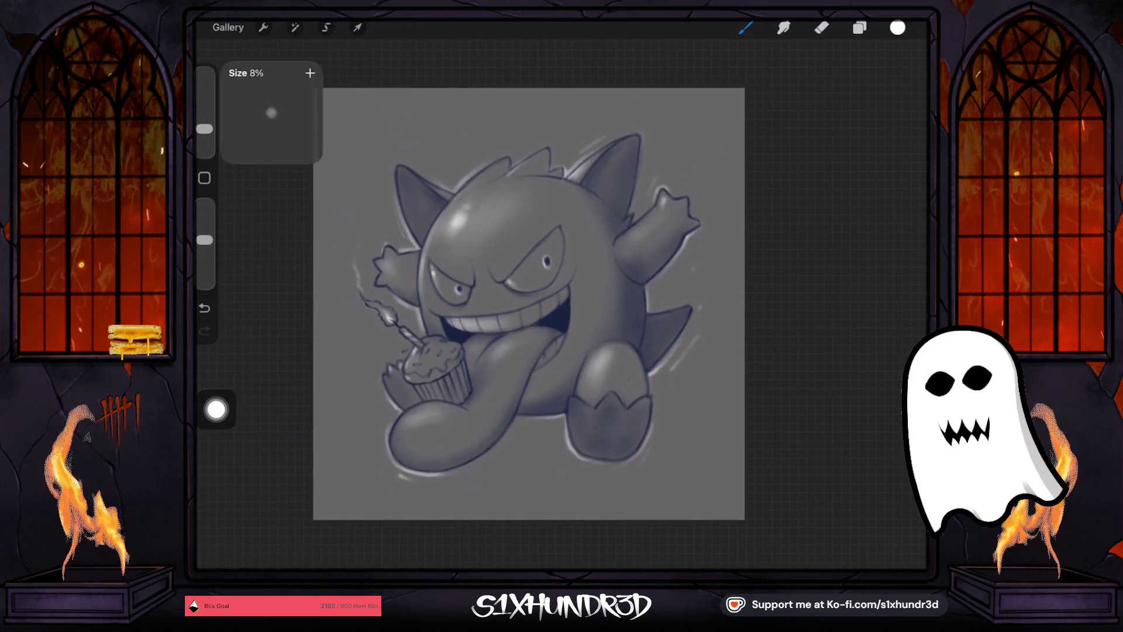
left_click(683, 159)
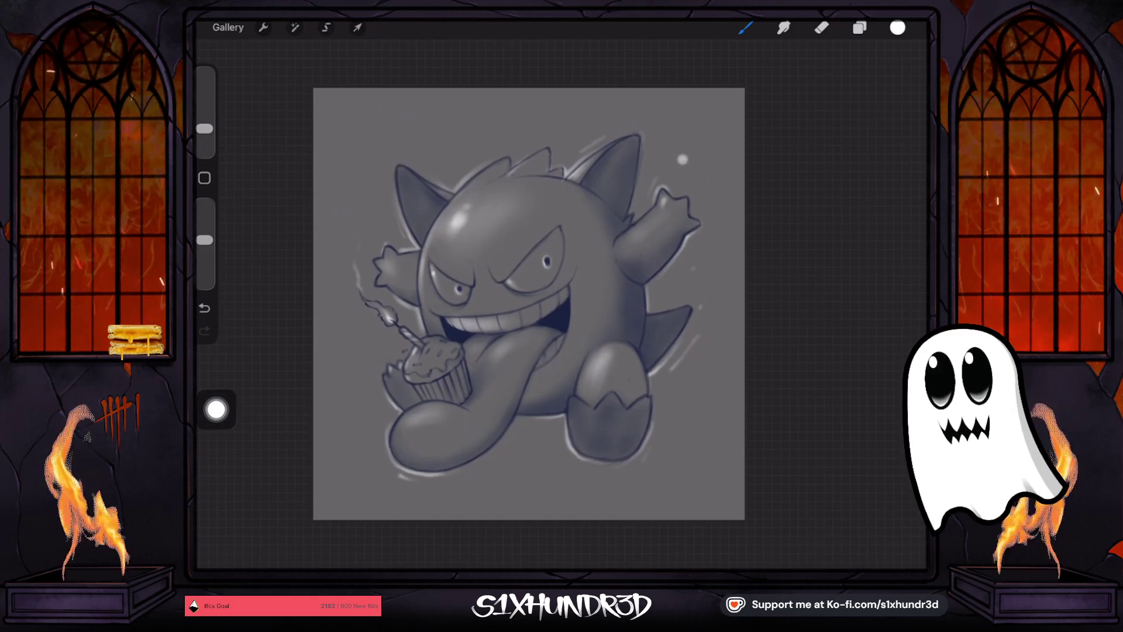
key("ctrl+z")
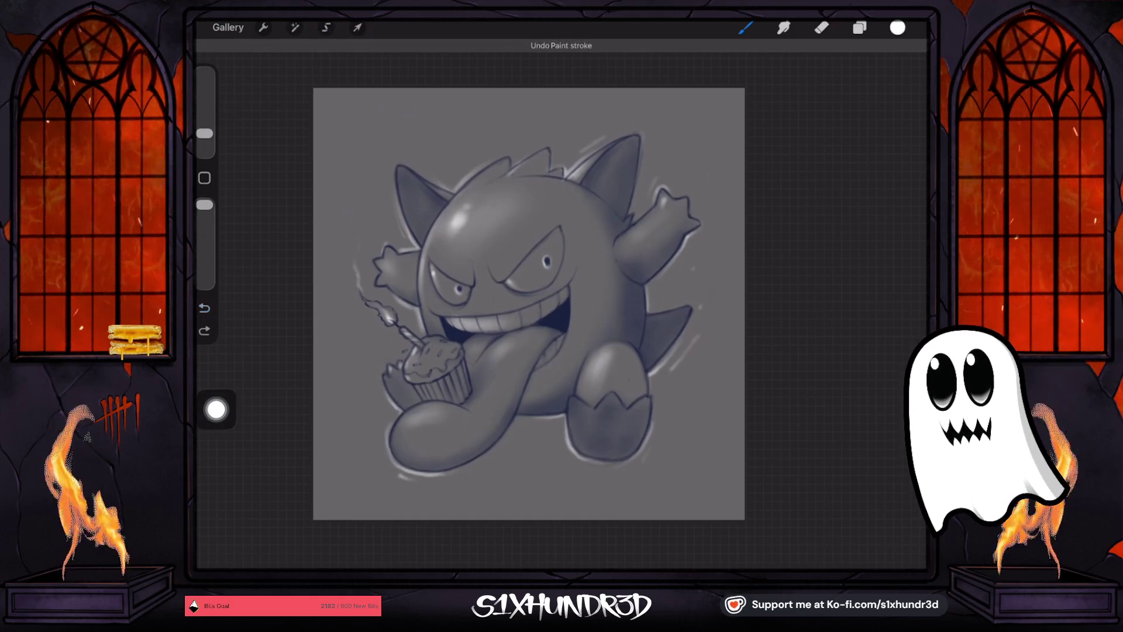
left_click(679, 160)
left_click_drag(205, 134, 204, 141)
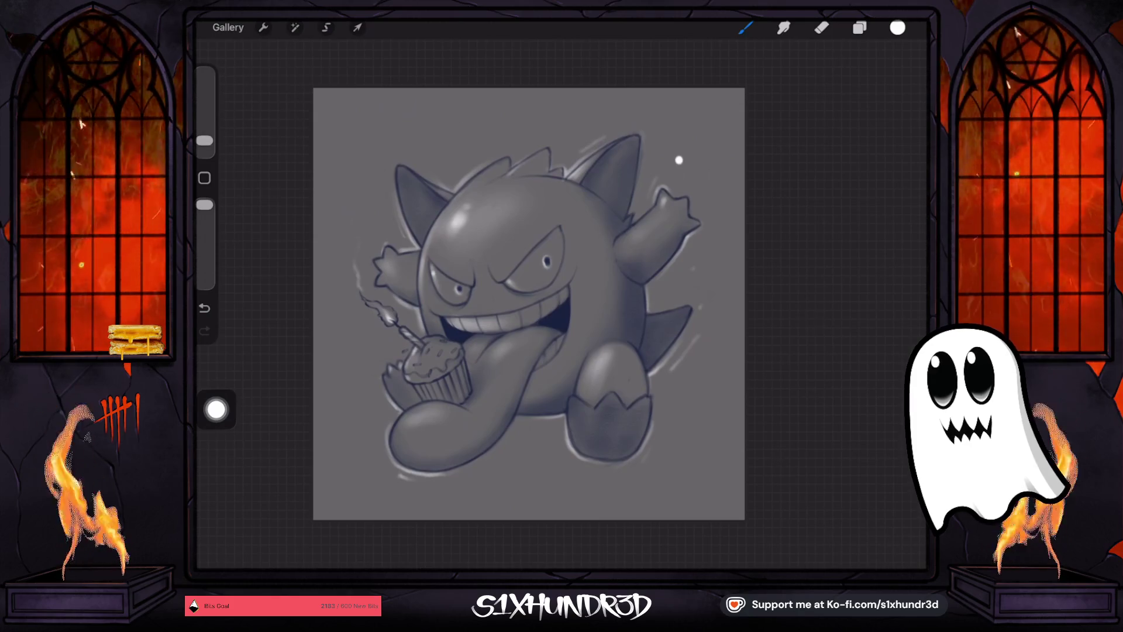
key("ctrl+z")
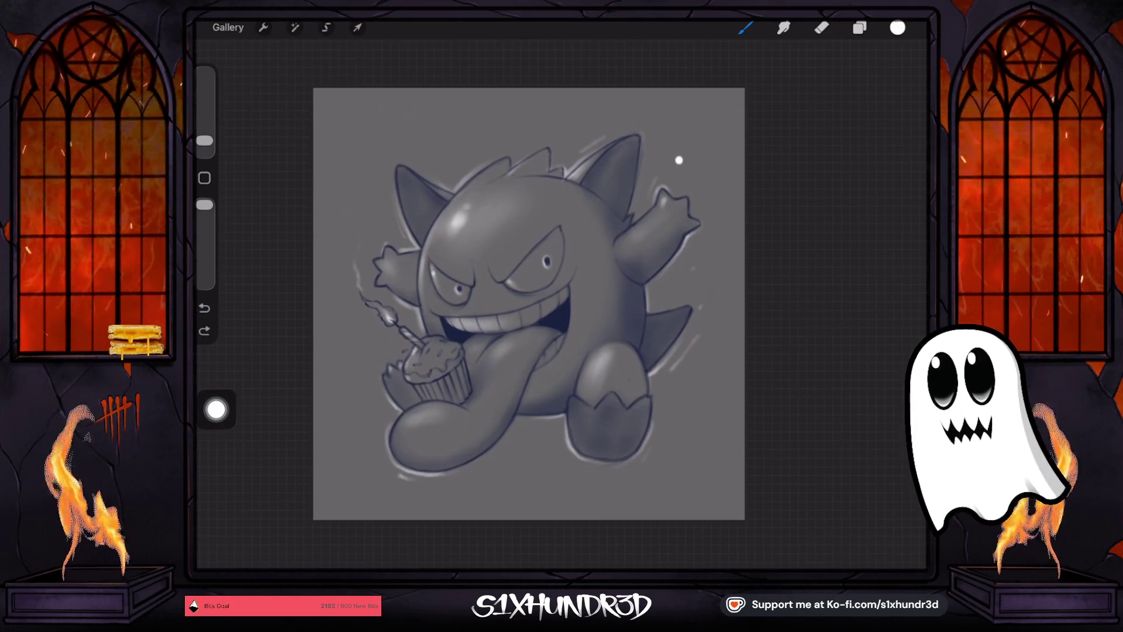
key("ctrl+shift+z")
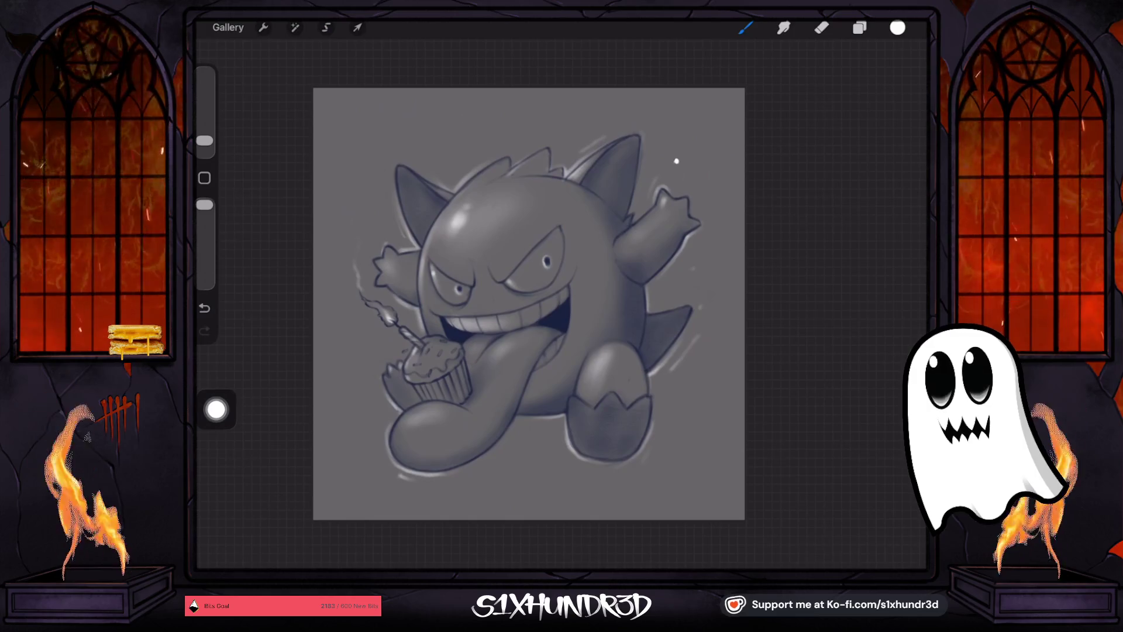
left_click_drag(204, 140, 204, 138)
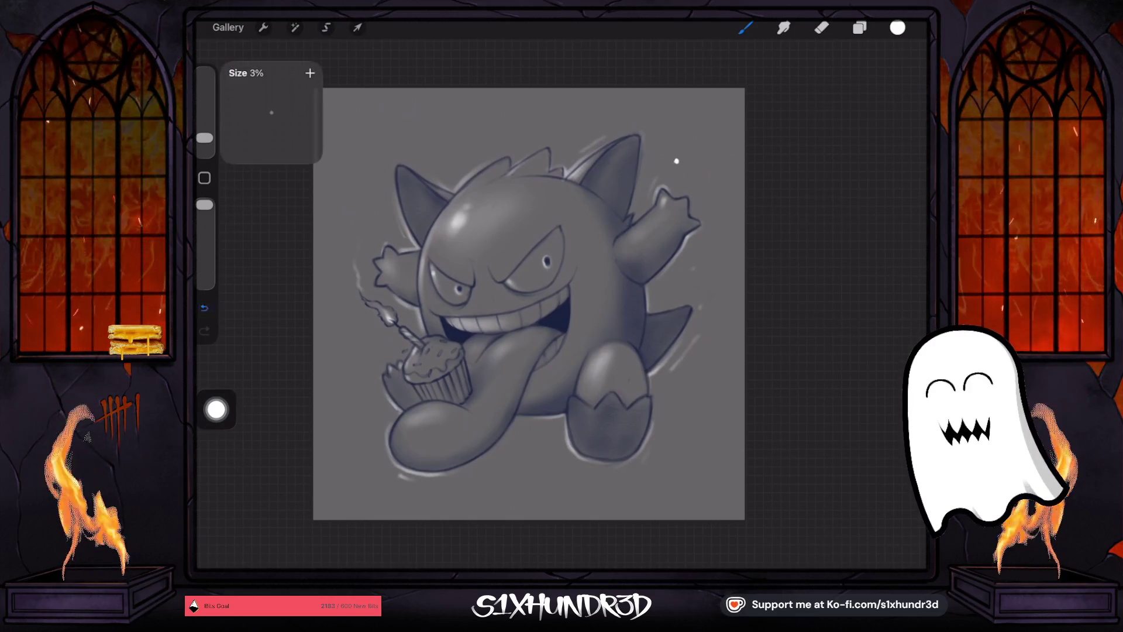
key("ctrl+z")
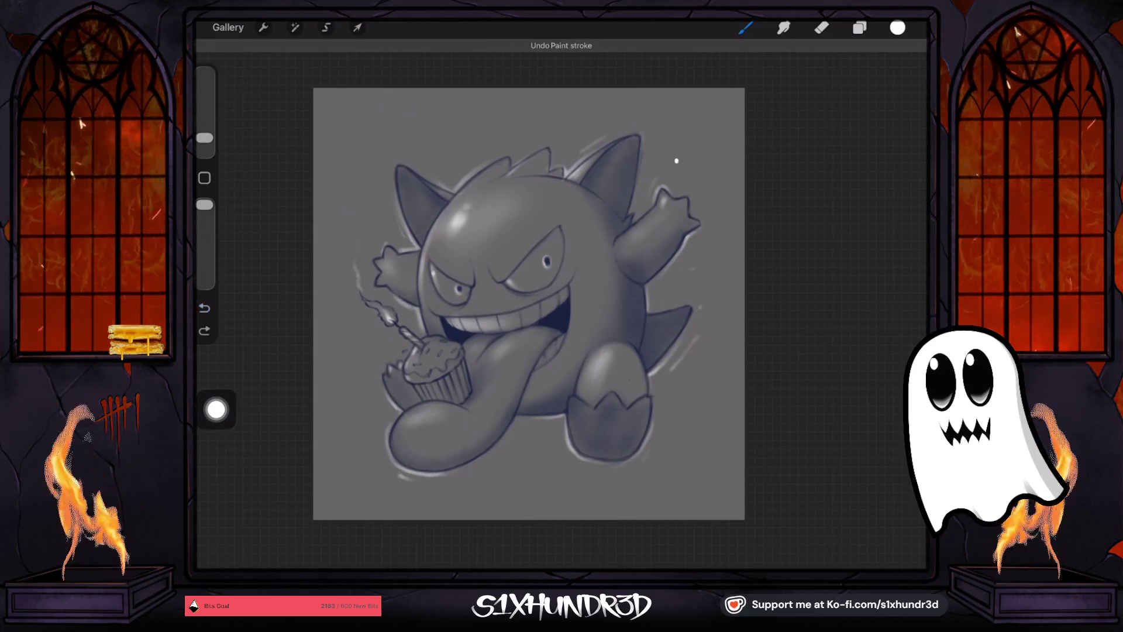
left_click(676, 160)
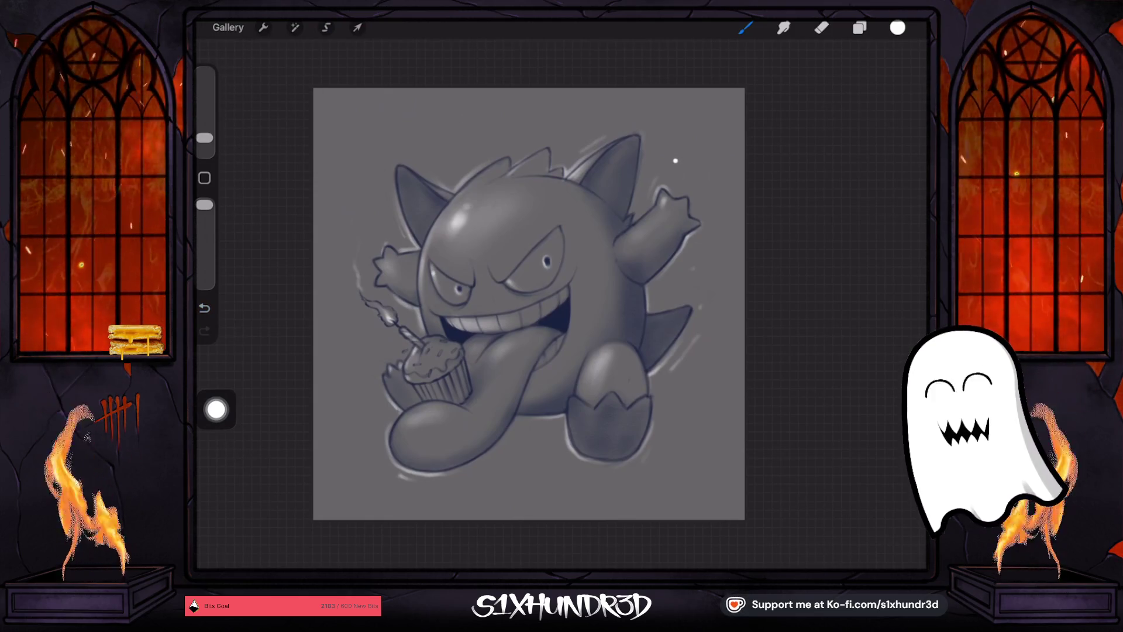
Scatter three more white sparkle dots on the grey background around Gengar.
left_click_drag(205, 138, 205, 135)
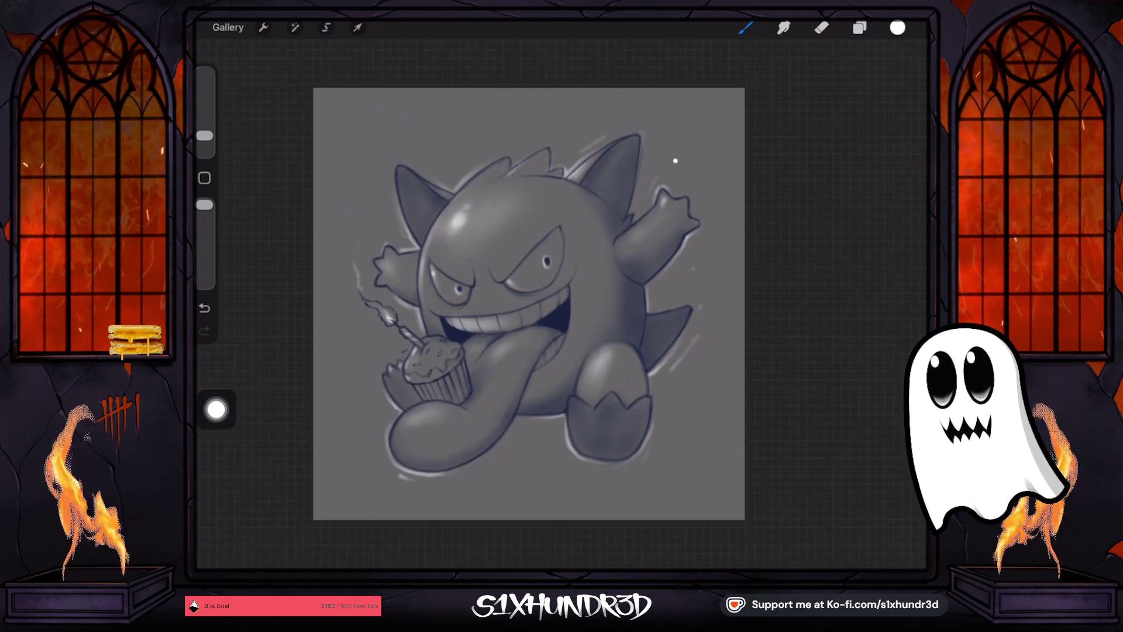
left_click(361, 165)
left_click(527, 441)
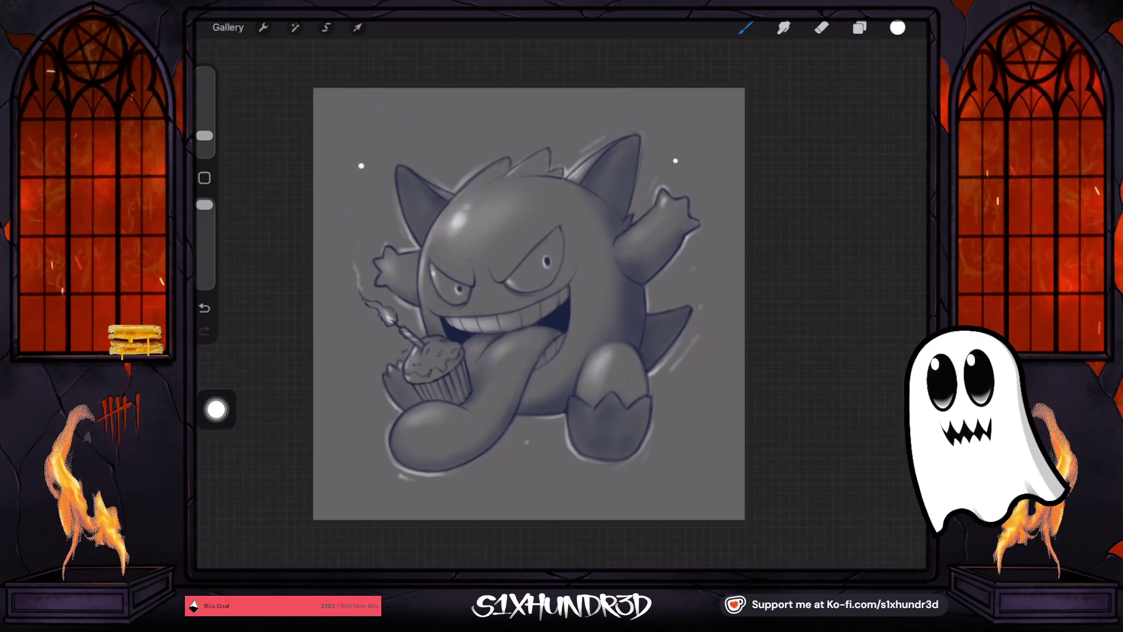
left_click(700, 378)
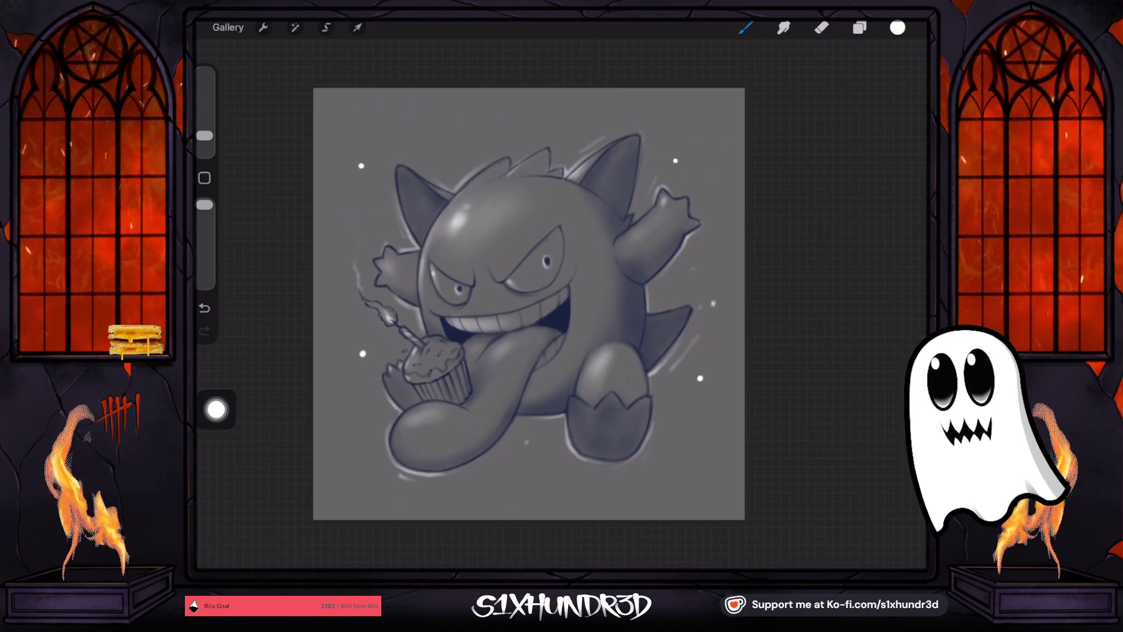
scroll(530, 305, "up", 5)
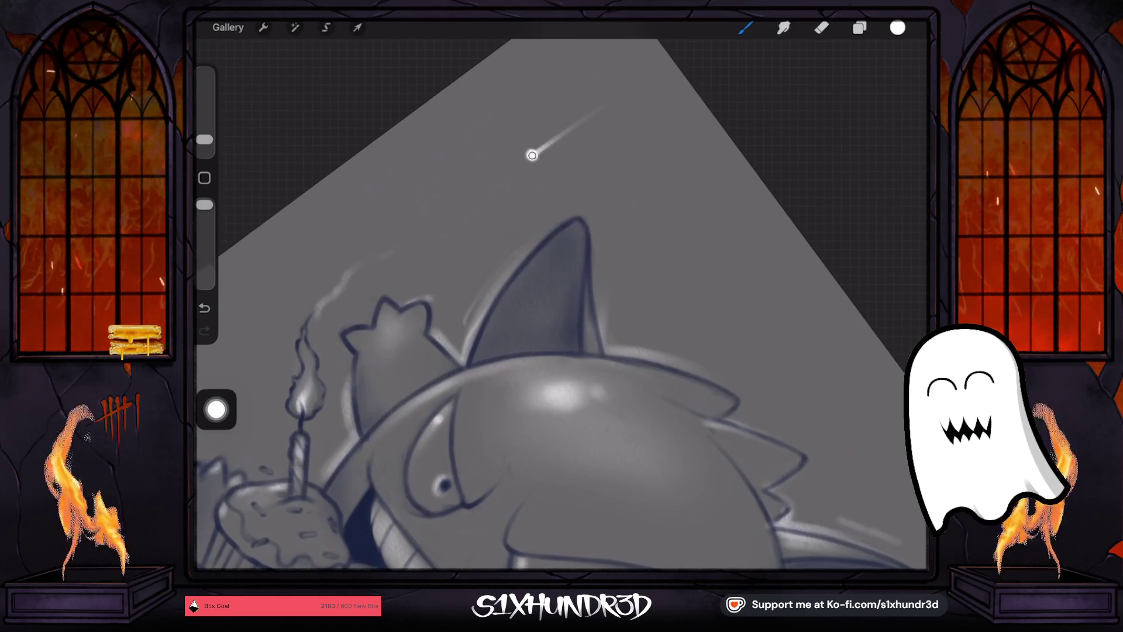
Turn the view around Gengar's hand, foot and sparkles to shape four-pointed white star glints.
scroll(529, 304, "right", 5)
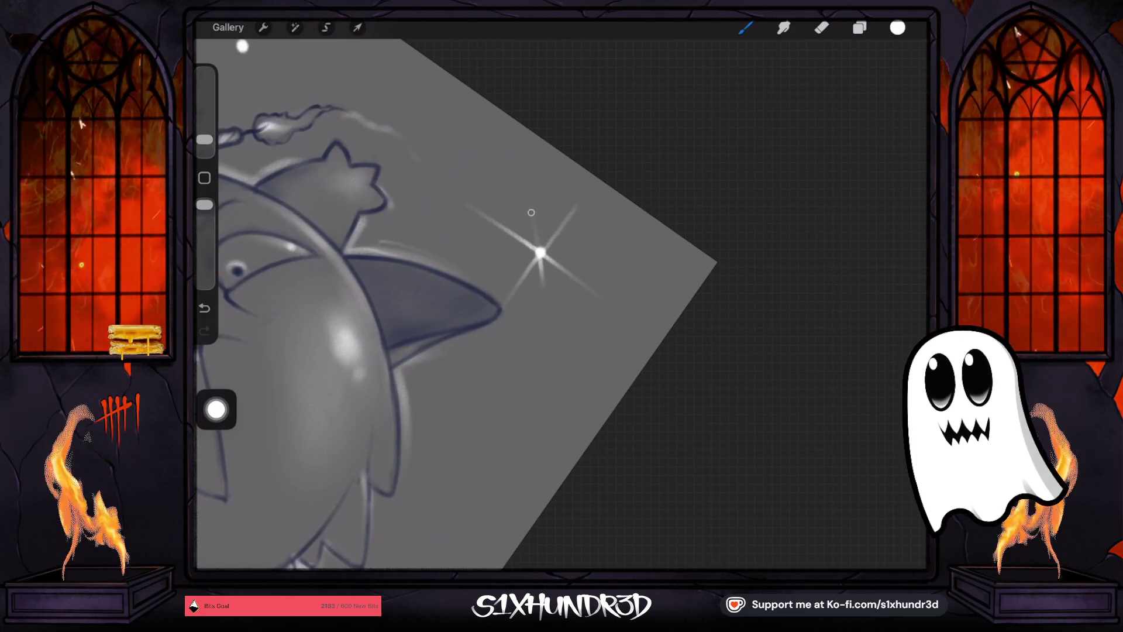
scroll(529, 304, "down", 5)
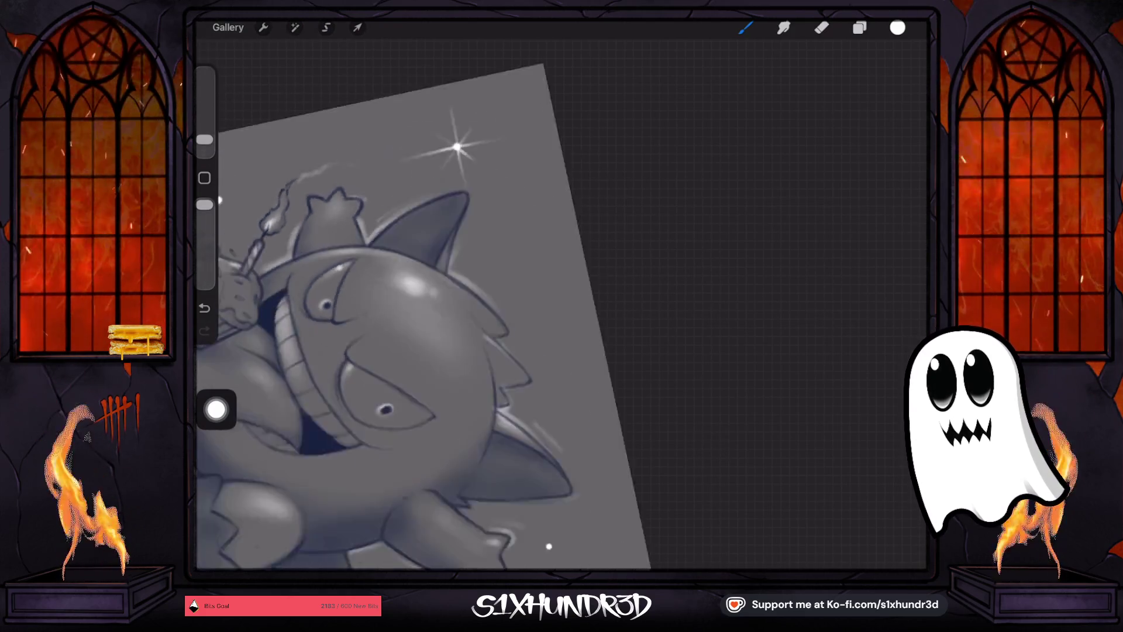
scroll(529, 304, "up", 5)
scroll(578, 295, "right", 1)
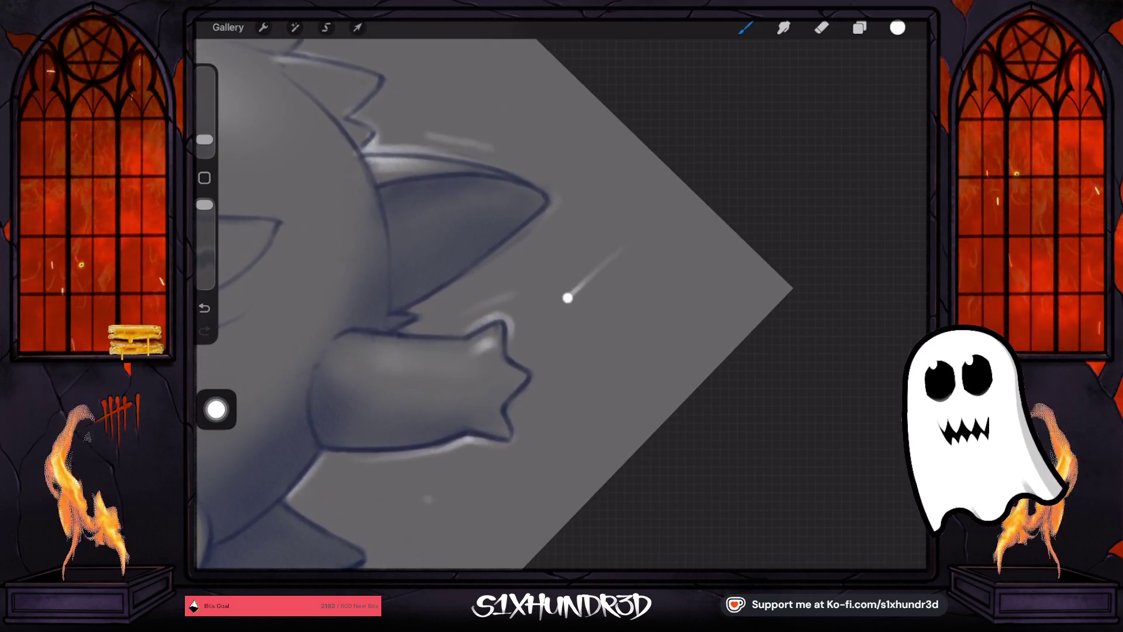
left_click_drag(568, 298, 533, 262)
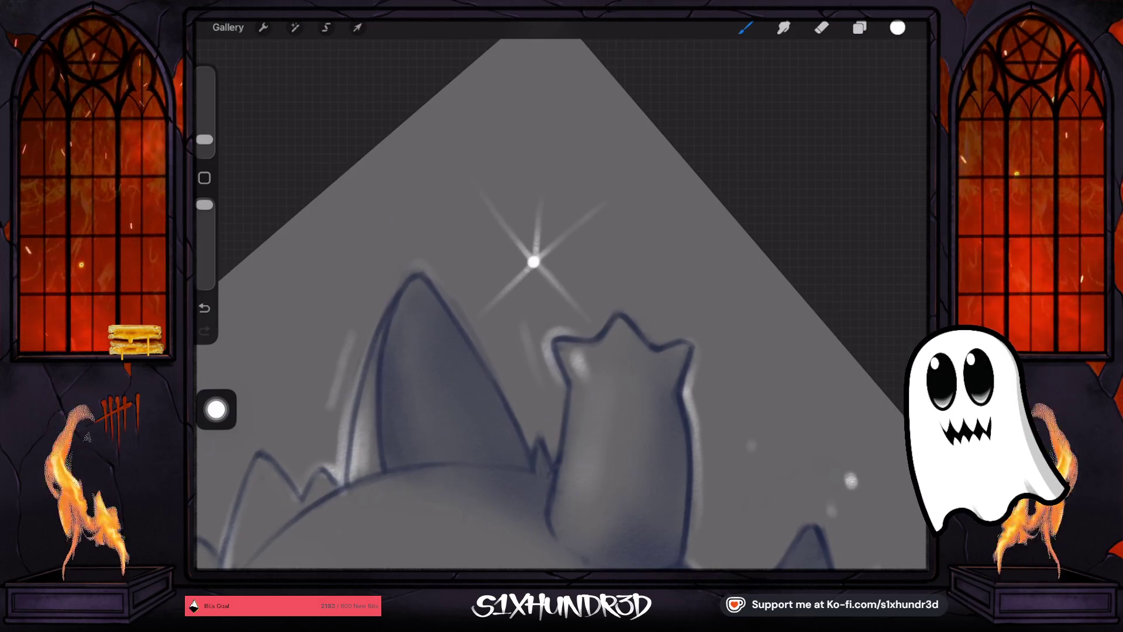
mouse_move(533, 262)
left_mouse_down()
mouse_move(534, 247)
mouse_move(471, 231)
mouse_move(288, 68)
mouse_move(585, 58)
left_mouse_up()
left_click_drag(526, 292, 585, 264)
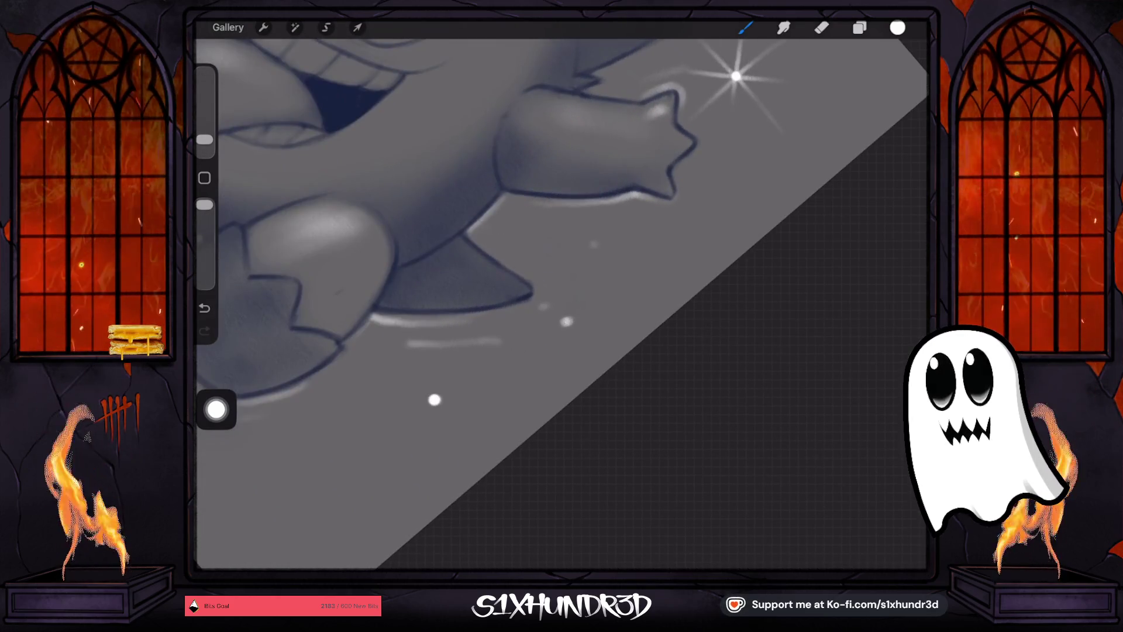
left_click_drag(434, 400, 551, 299)
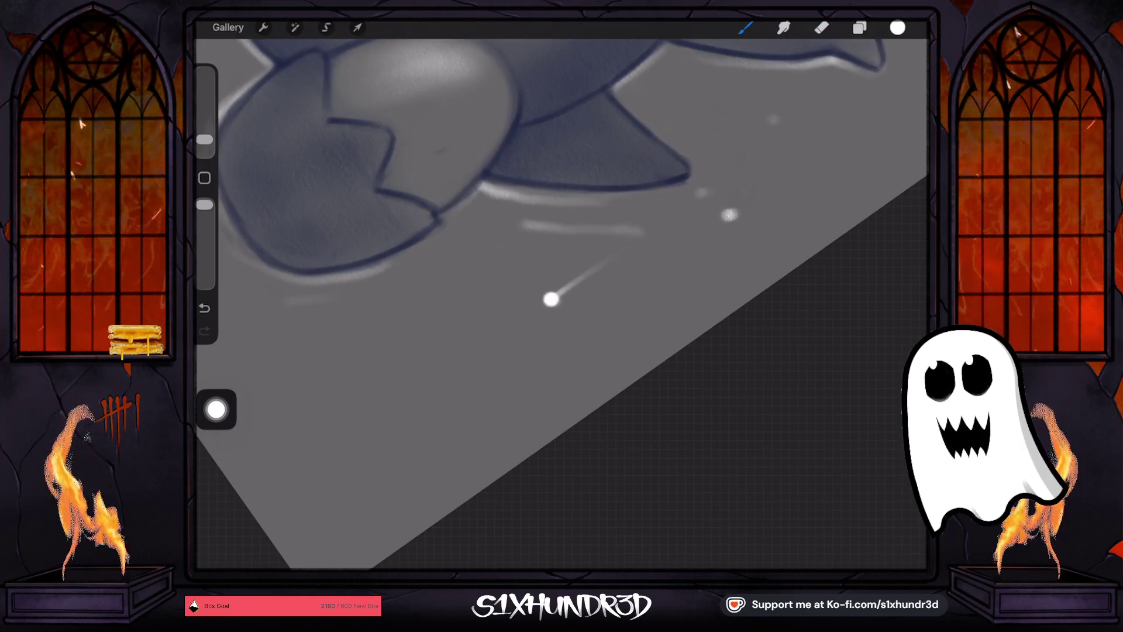
left_click_drag(643, 351, 468, 410)
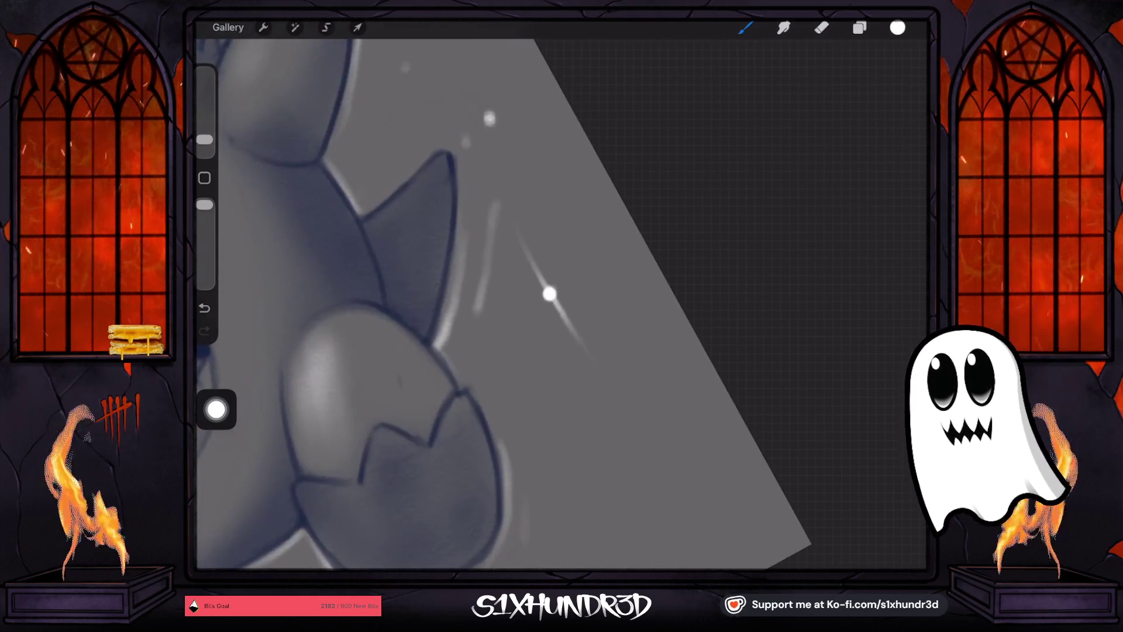
scroll(561, 292, "down", 5)
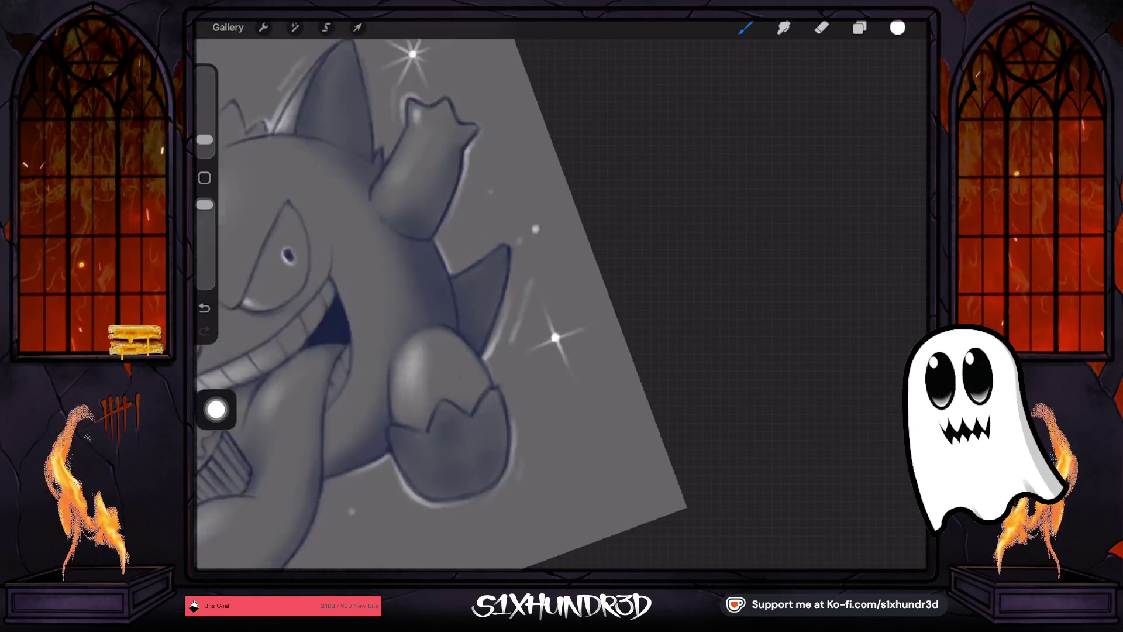
scroll(620, 275, "up", 3)
scroll(562, 281, "up", 2)
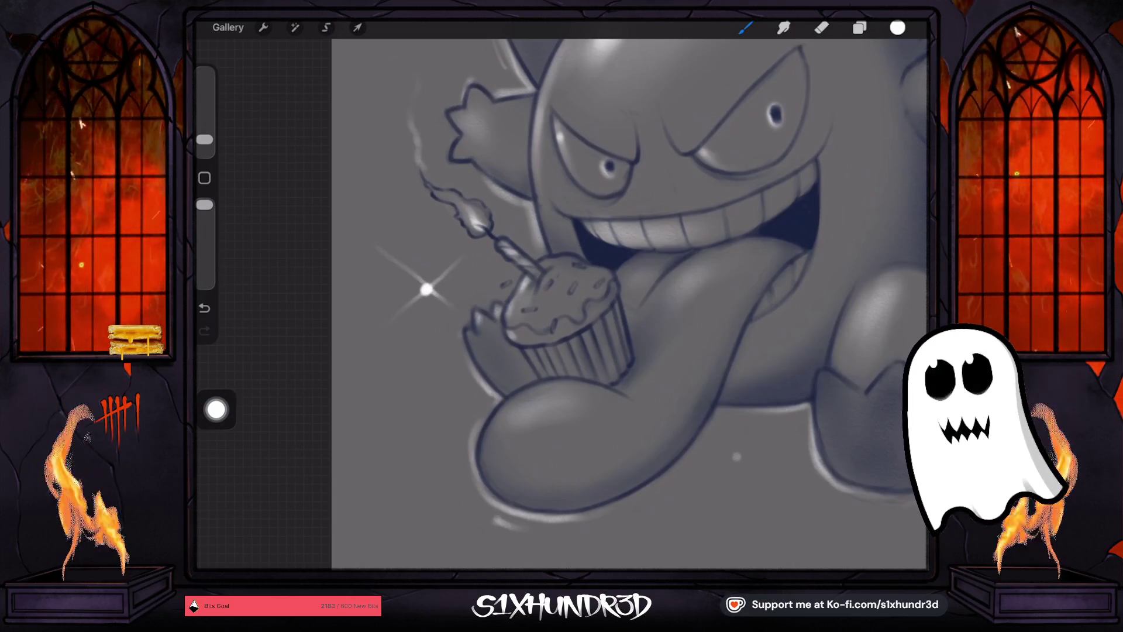
scroll(629, 304, "down", 5)
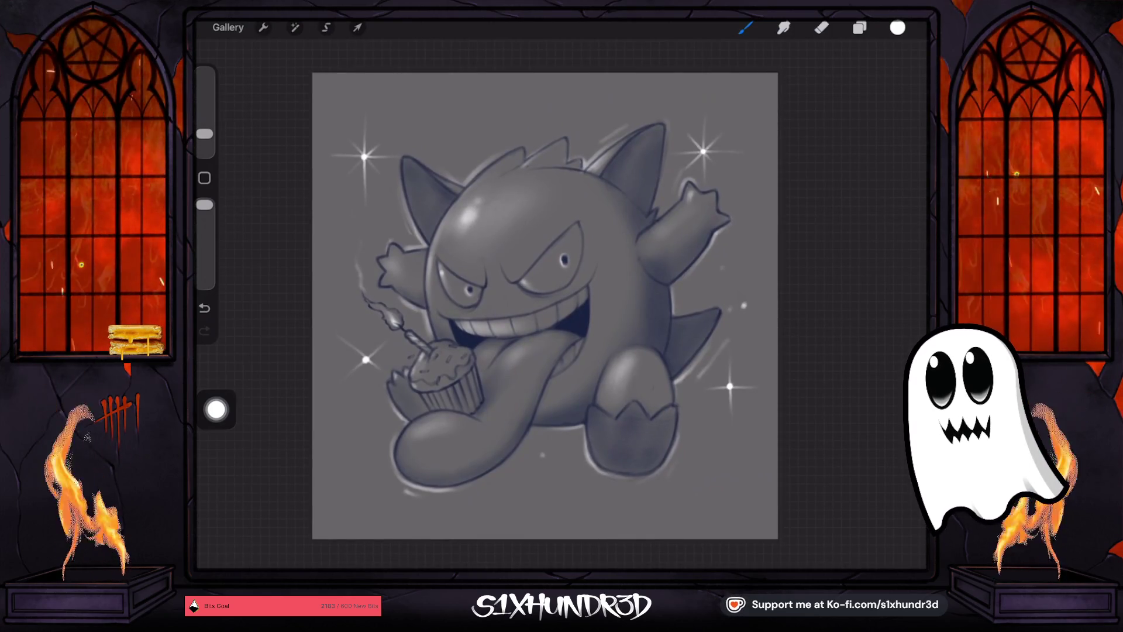
Show the Layers panel with Layers 1–3 above the grey background.
scroll(562, 293, "up", 3)
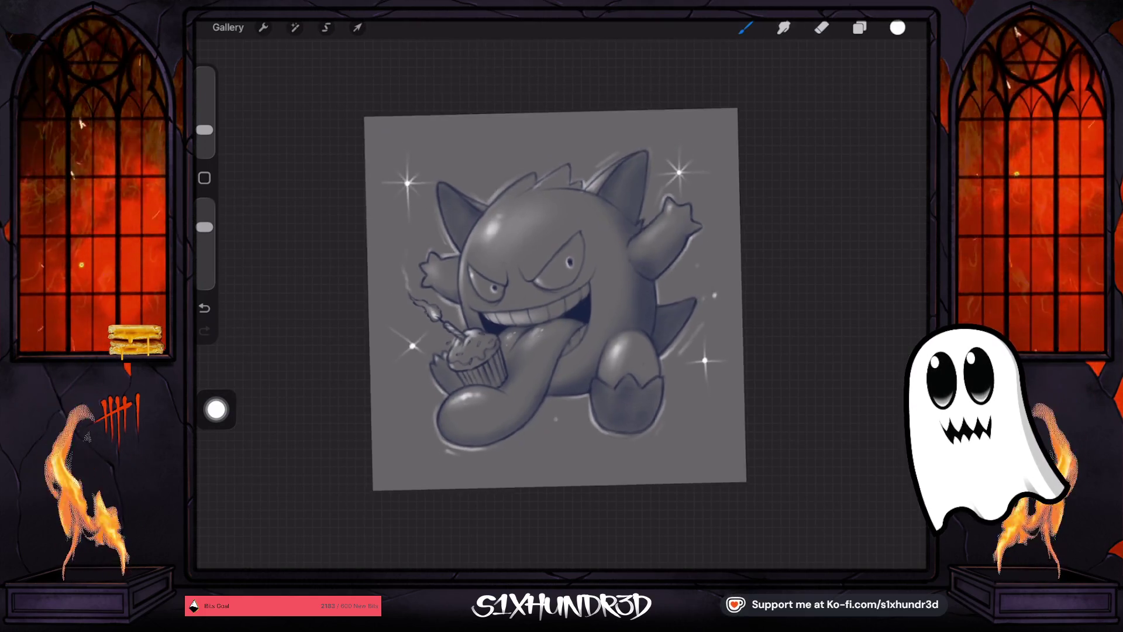
left_click(859, 27)
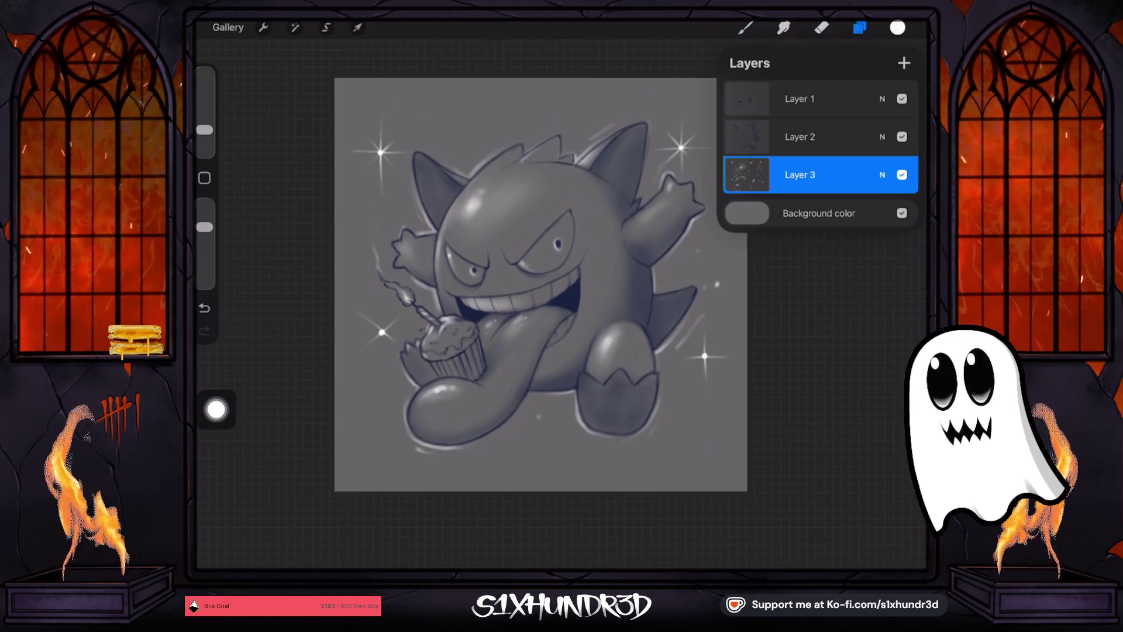
Shift Layers 1–3 slightly left and down, then overlay a 184px 2D drawing-guide grid.
left_click_drag(784, 99, 836, 98)
left_click_drag(783, 137, 837, 137)
left_click(357, 28)
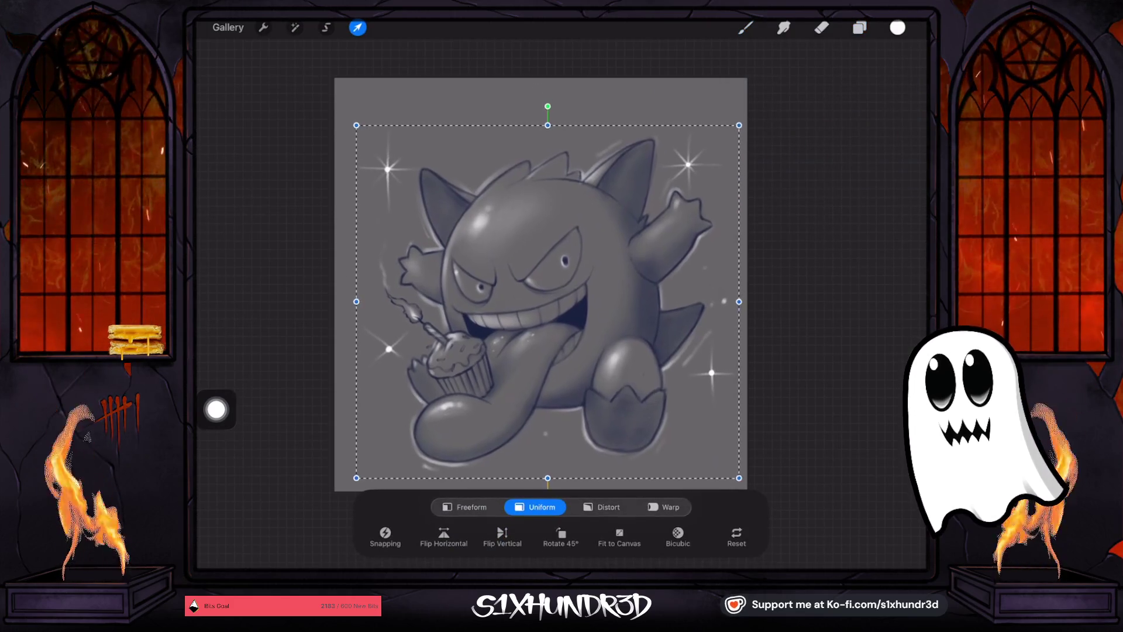
left_click_drag(548, 301, 542, 304)
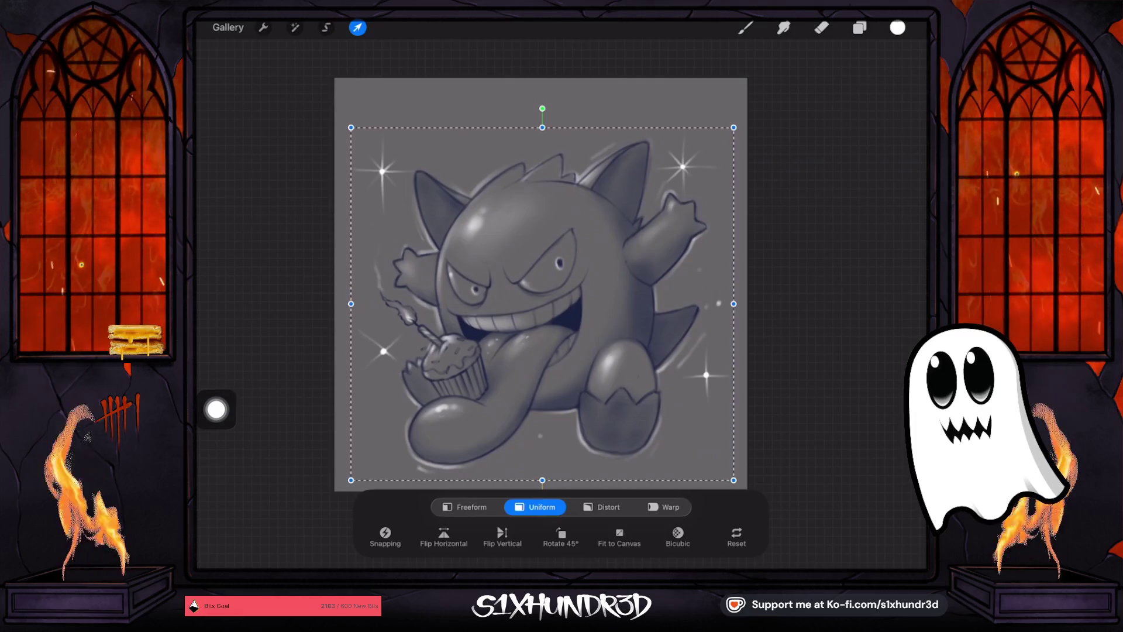
key("b")
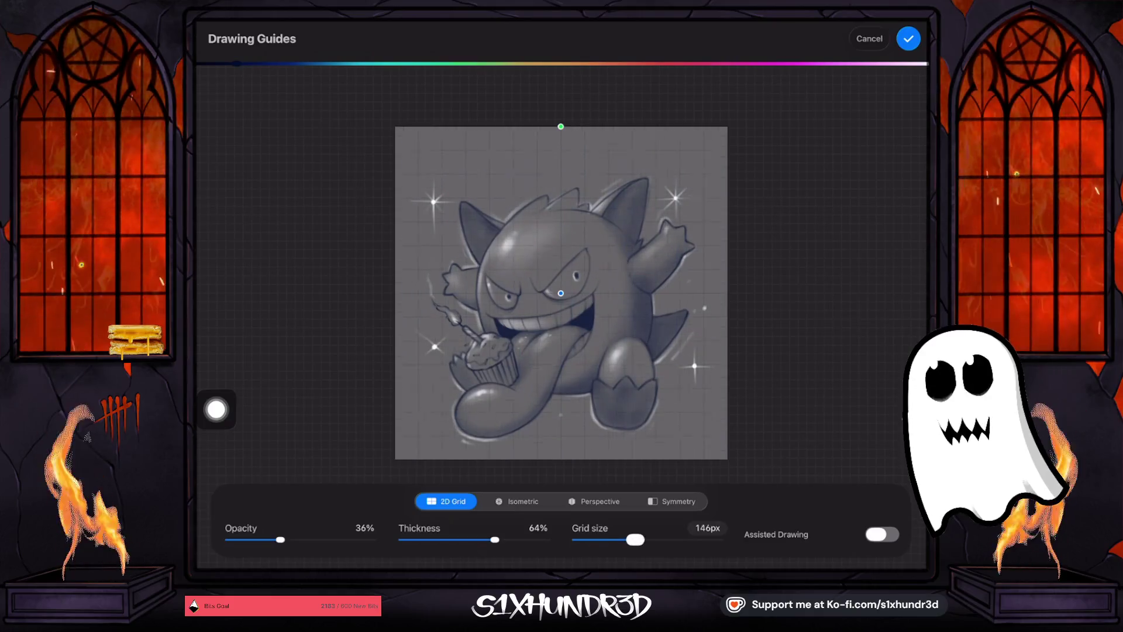
left_click_drag(642, 539, 640, 539)
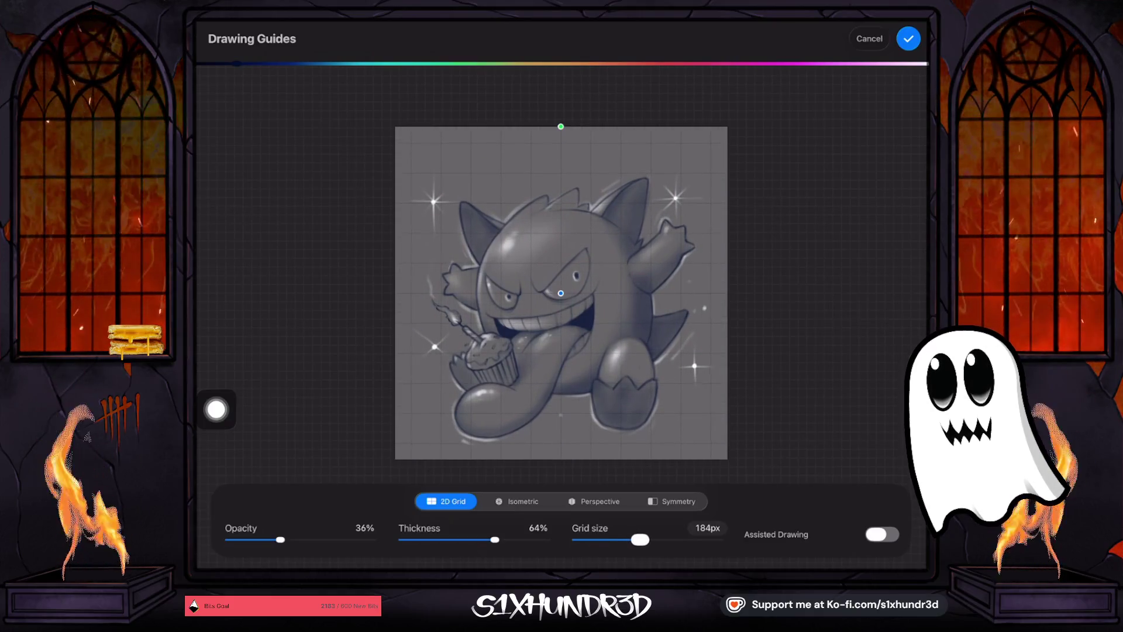
left_click(908, 39)
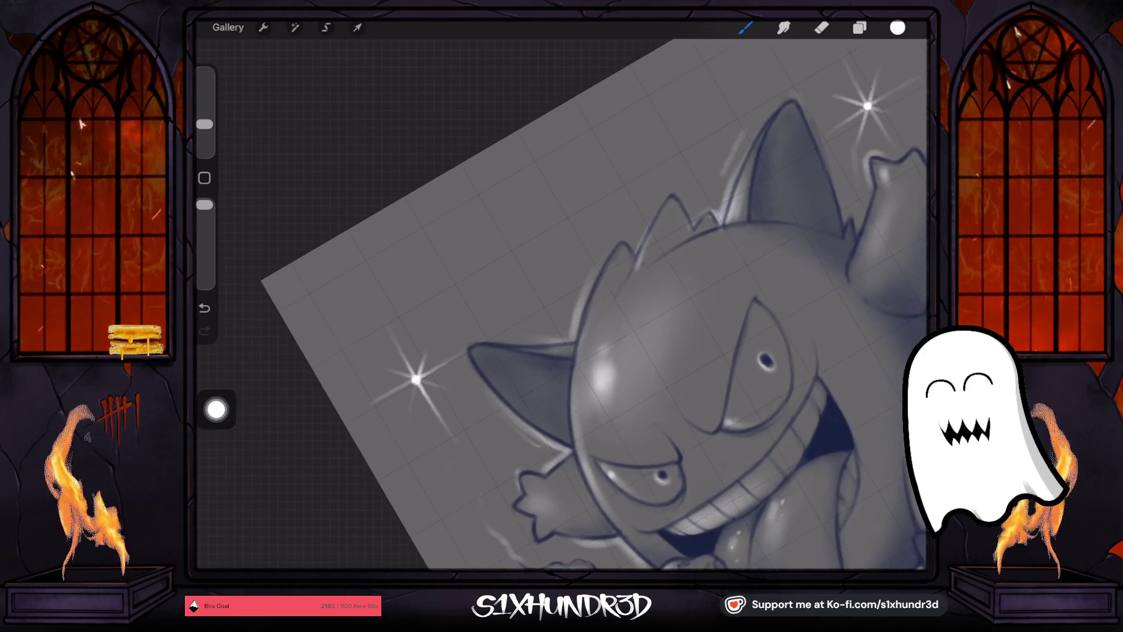
Frame the space above Gengar's head and try first-letter strokes, undoing them to restart.
left_click_drag(585, 292, 632, 333)
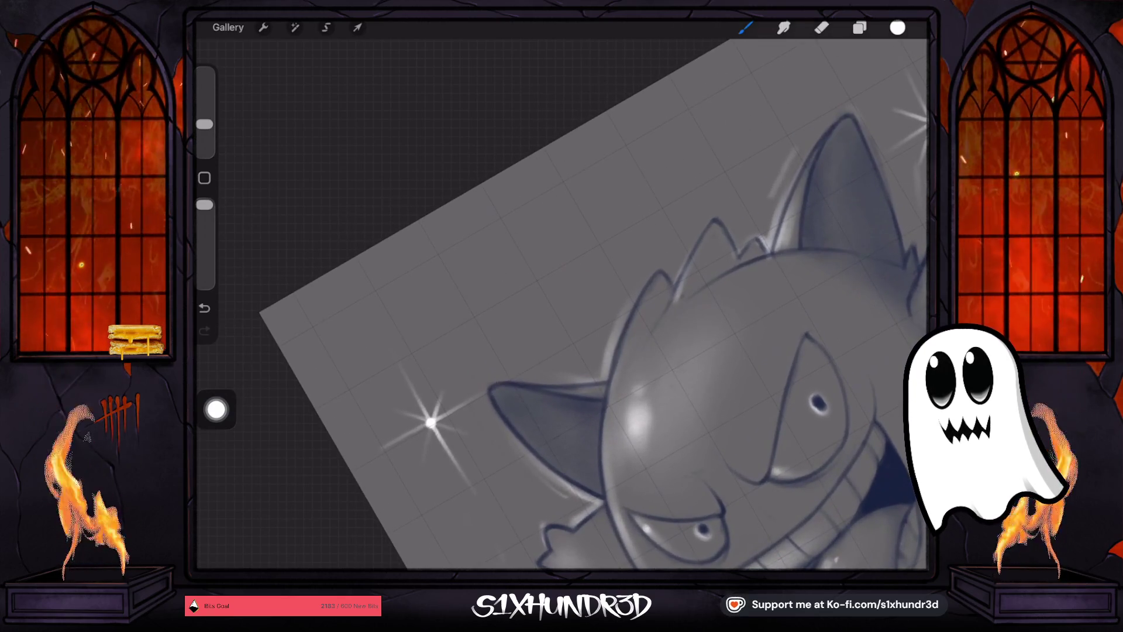
left_click_drag(204, 124, 204, 132)
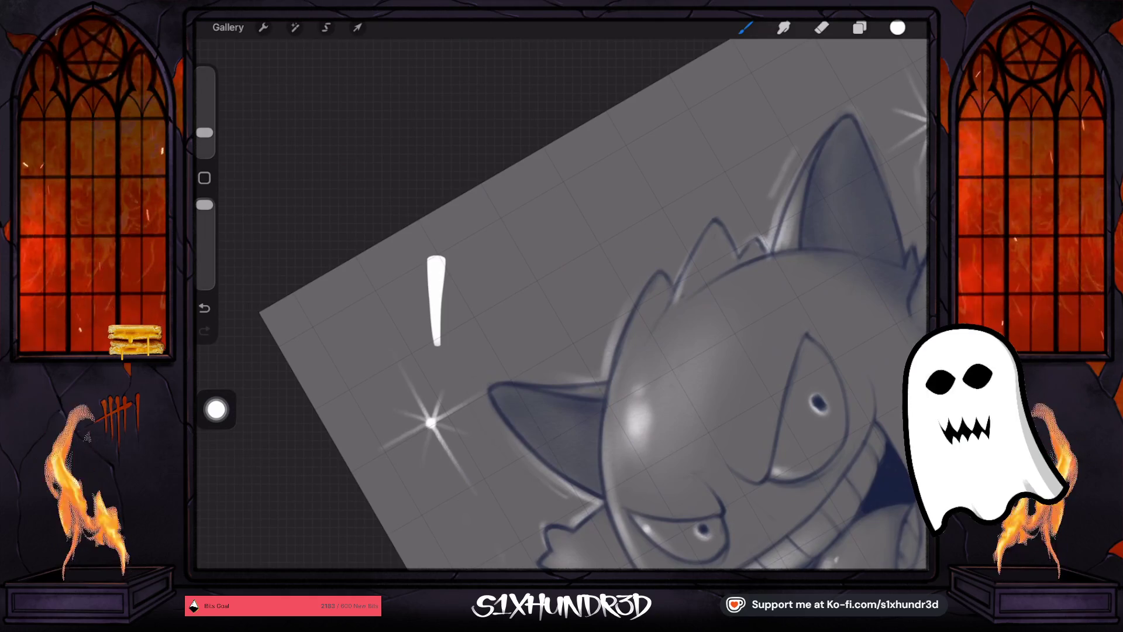
key("ctrl+z")
left_click_drag(434, 261, 433, 352)
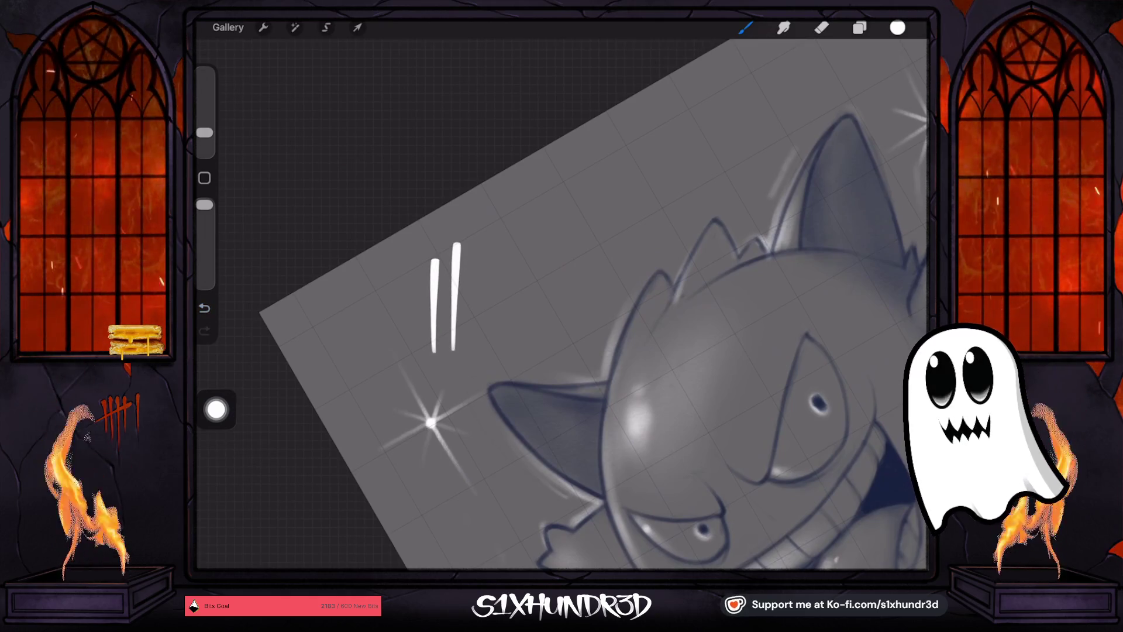
left_click_drag(204, 133, 204, 124)
key("ctrl+z")
key("ctrl+z")
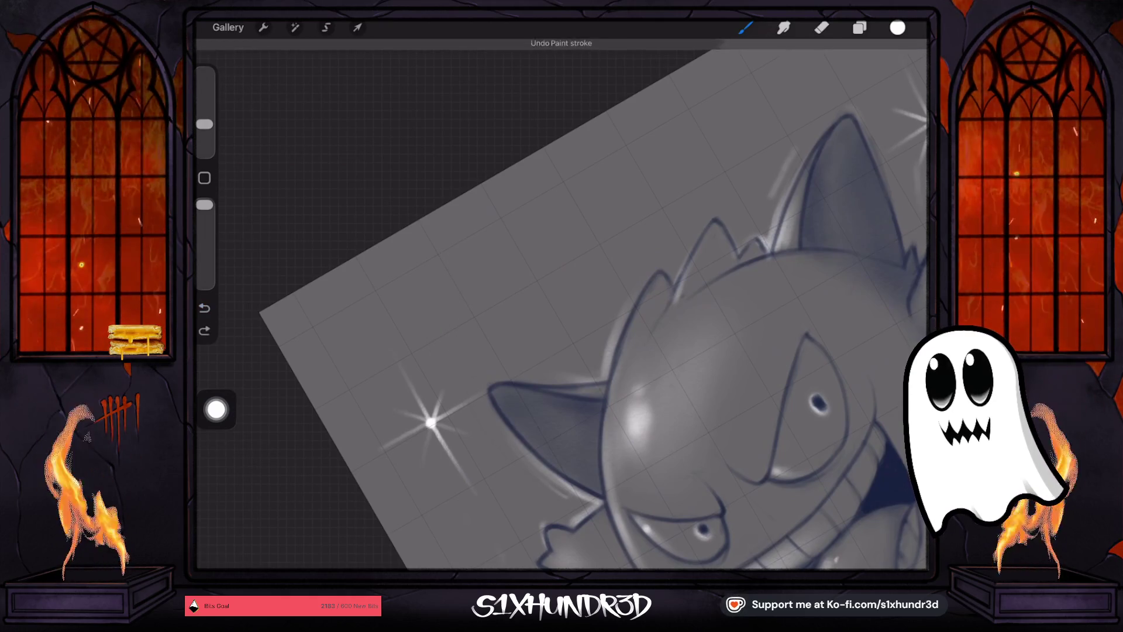
left_click(417, 268)
left_click_drag(444, 250, 484, 338)
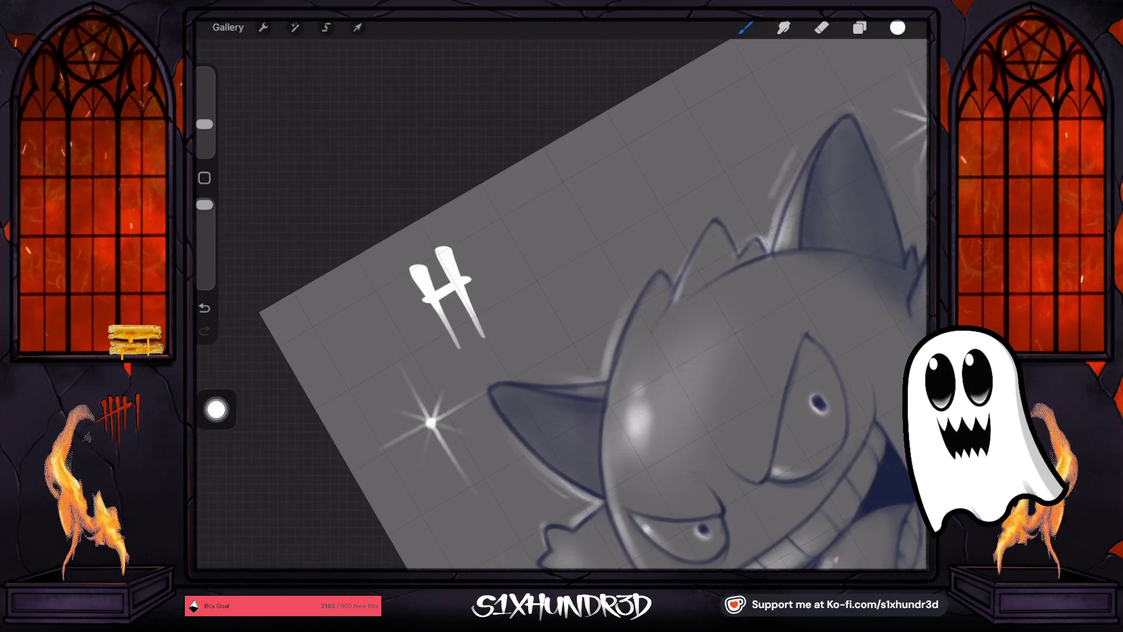
scroll(638, 350, "down", 3)
key("ctrl+z")
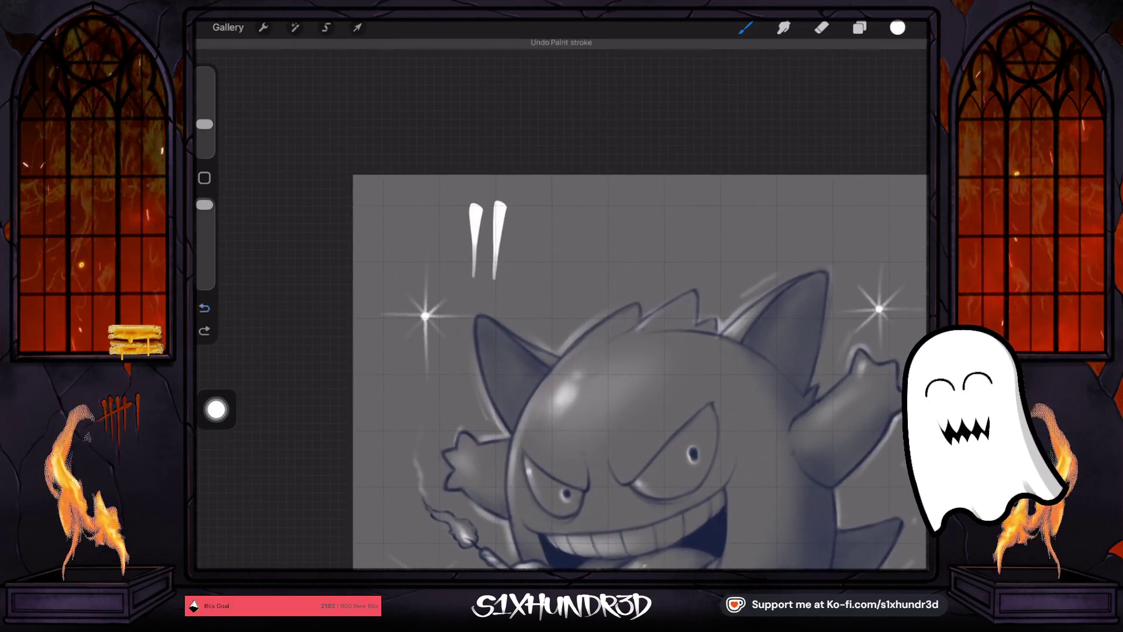
key("ctrl+z")
scroll(638, 351, "up", 3)
scroll(638, 351, "up", 1)
Hand-letter 'HAPP' in white above Gengar, redrawing the H's right stem and crossbar.
left_click_drag(480, 198, 462, 302)
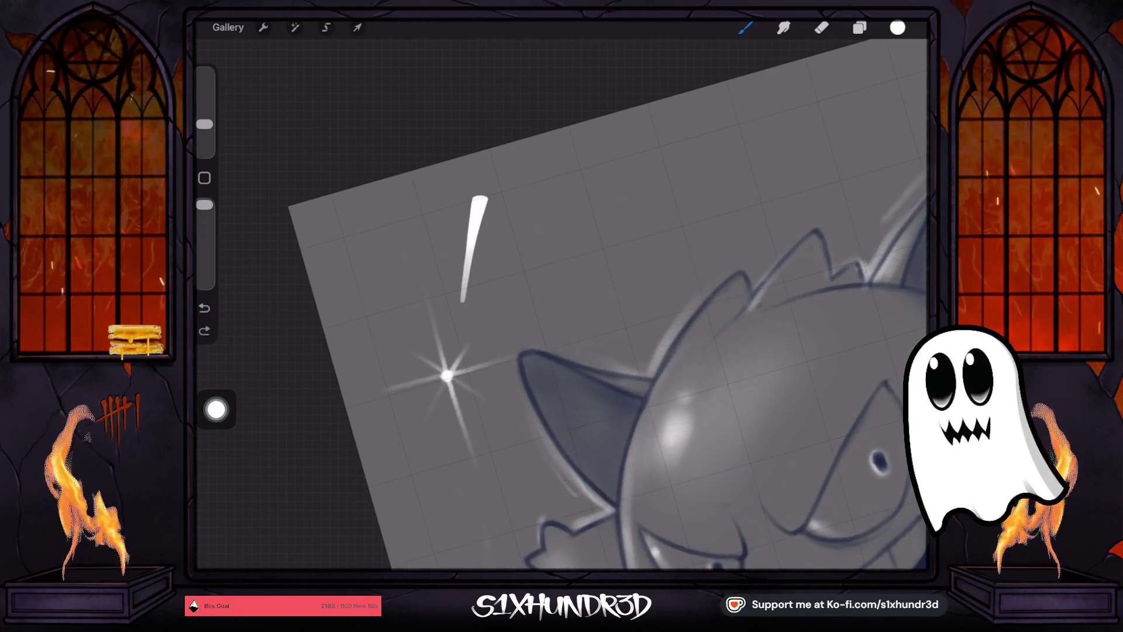
left_click_drag(509, 197, 493, 290)
left_click_drag(453, 243, 477, 234)
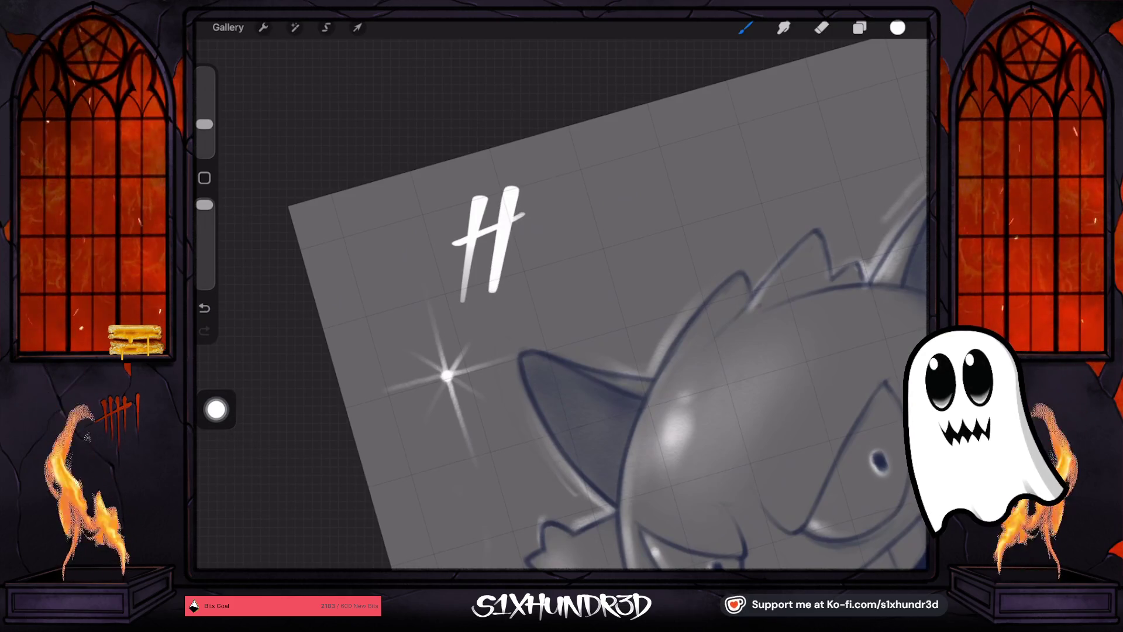
key("ctrl+z")
key("ctrl+z")
left_click_drag(513, 192, 493, 299)
mouse_move(460, 234)
left_mouse_down()
mouse_move(523, 213)
mouse_move(507, 269)
left_mouse_up()
left_click_drag(541, 180, 548, 264)
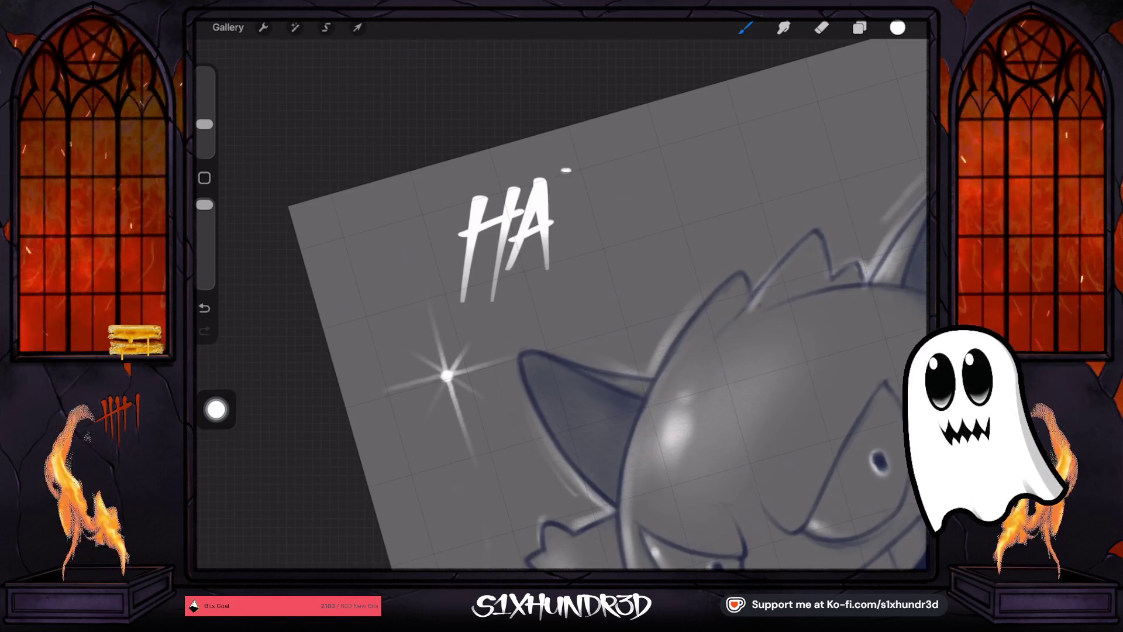
mouse_move(563, 173)
left_mouse_down()
mouse_move(553, 275)
mouse_move(581, 227)
left_mouse_up()
mouse_move(607, 167)
left_mouse_down()
mouse_move(593, 258)
mouse_move(634, 165)
mouse_move(602, 223)
mouse_move(638, 260)
left_mouse_up()
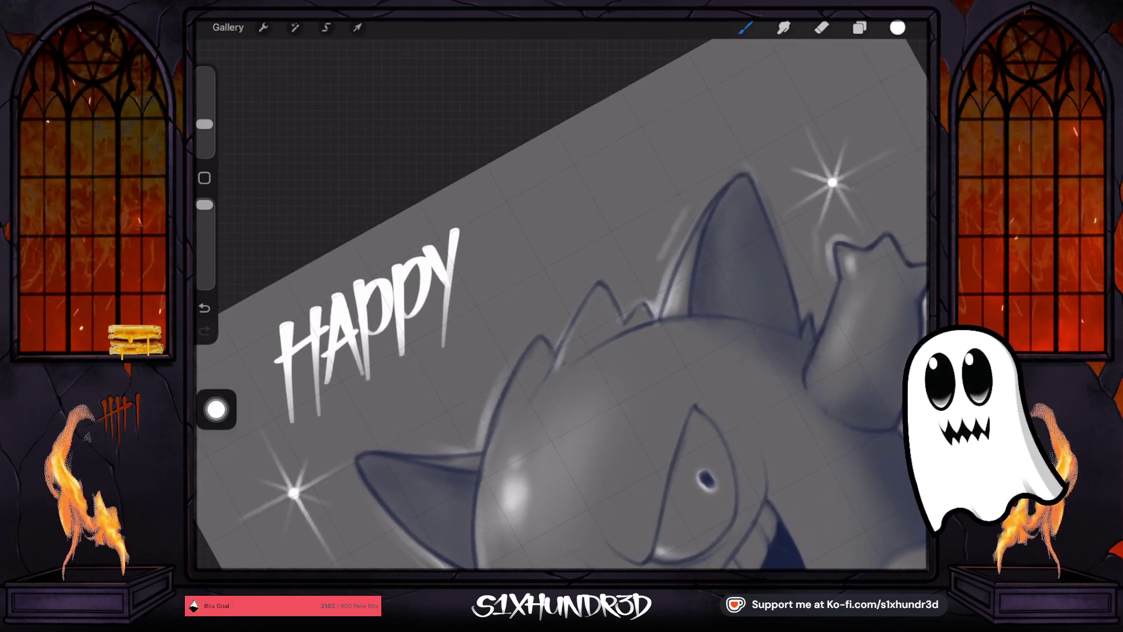
Letter 'BDAY' after HAPPY.
mouse_move(495, 205)
left_mouse_down()
mouse_move(491, 319)
mouse_move(500, 257)
mouse_move(492, 281)
left_mouse_up()
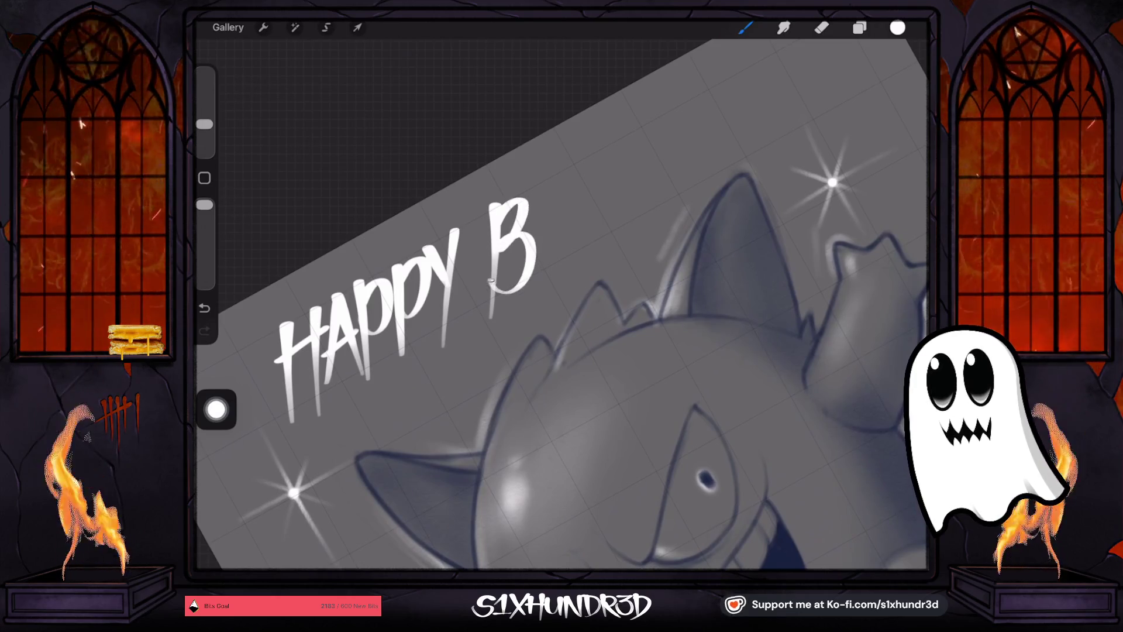
mouse_move(539, 193)
left_mouse_down()
mouse_move(534, 286)
mouse_move(579, 234)
mouse_move(546, 272)
left_mouse_up()
left_click_drag(594, 153, 584, 264)
mouse_move(596, 151)
left_mouse_down()
mouse_move(620, 237)
mouse_move(611, 219)
left_mouse_up()
left_click_drag(640, 127, 631, 241)
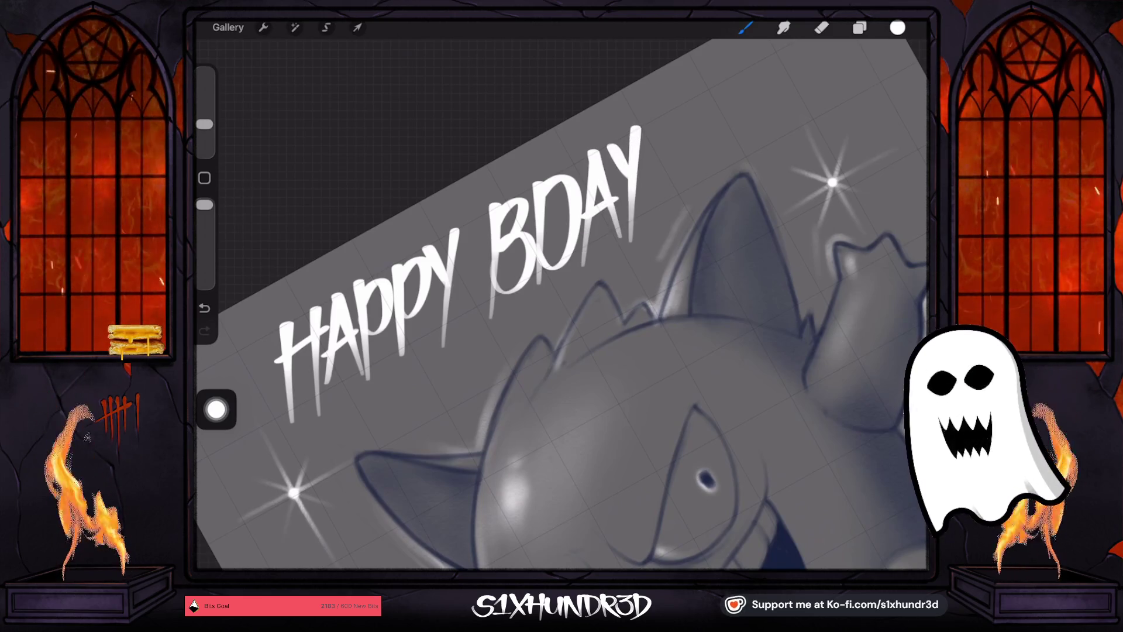
Letter the recipient's name followed by an exclamation mark after BDAY.
scroll(561, 305, "right", 5)
left_click_drag(550, 172, 548, 281)
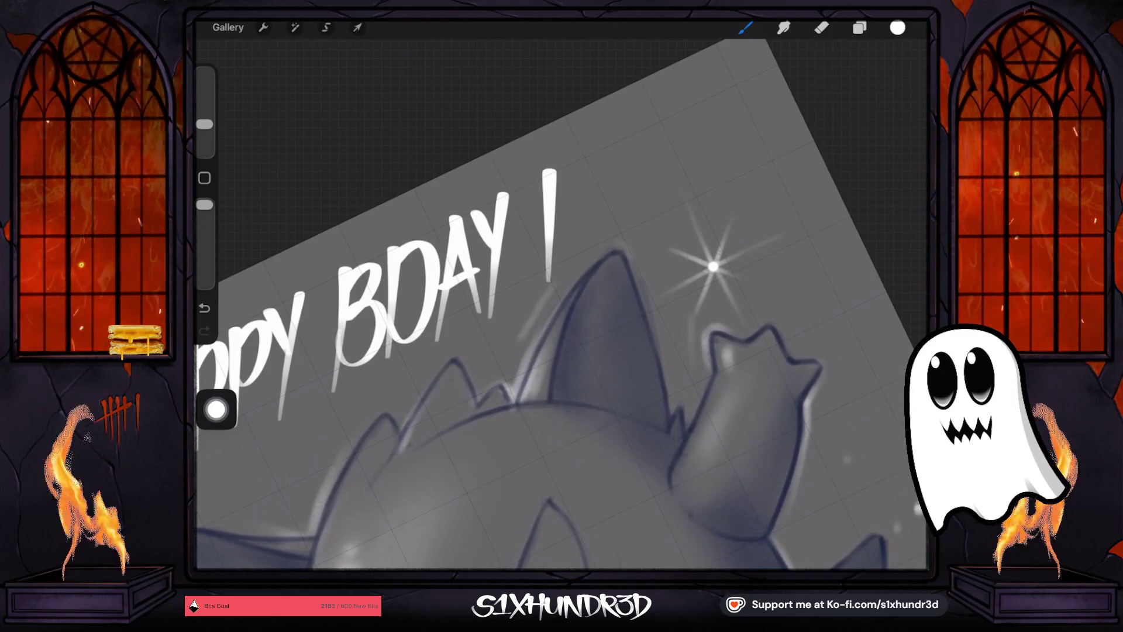
left_click_drag(597, 148, 596, 241)
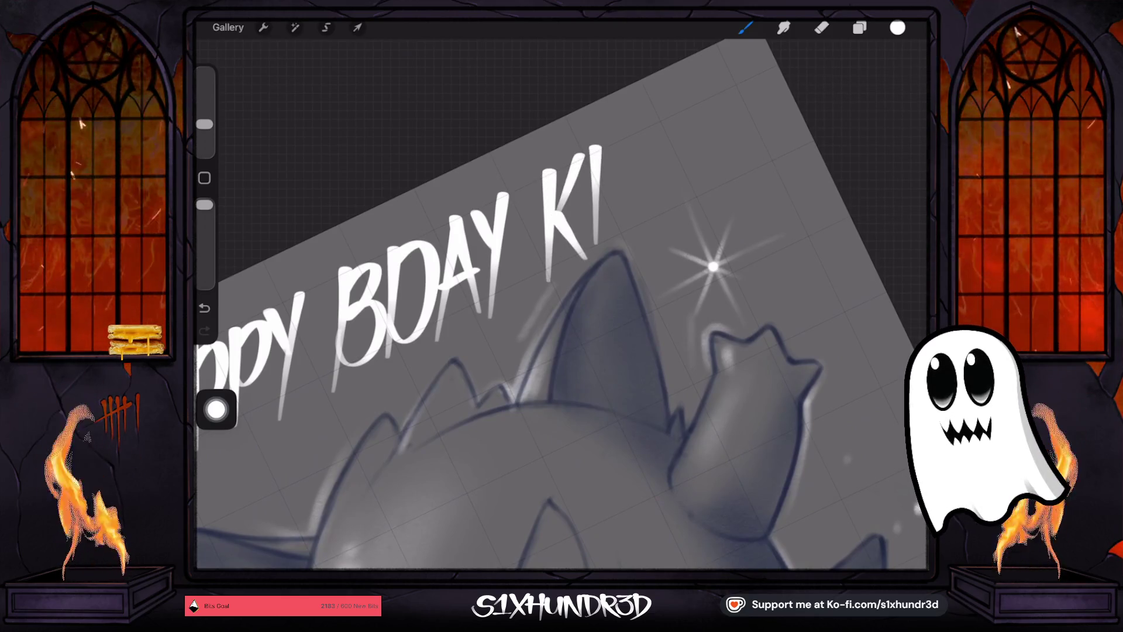
mouse_move(614, 144)
left_mouse_down()
mouse_move(615, 243)
mouse_move(619, 193)
left_mouse_up()
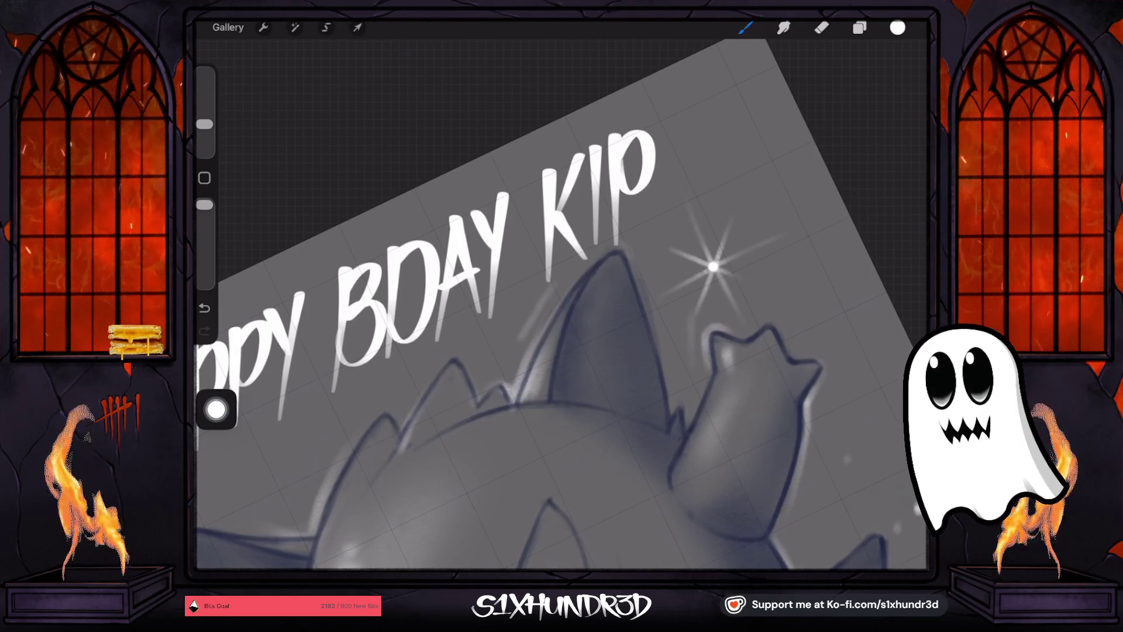
mouse_move(660, 121)
left_mouse_down()
mouse_move(658, 221)
mouse_move(685, 120)
mouse_move(665, 175)
left_mouse_up()
left_click_drag(709, 94, 690, 210)
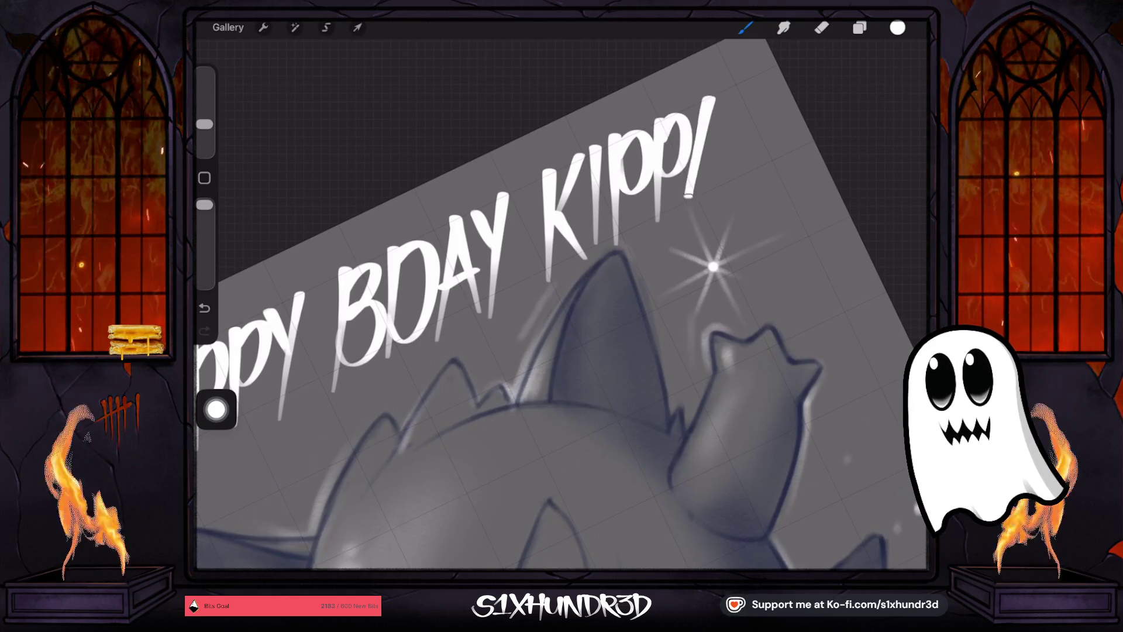
mouse_move(710, 95)
left_mouse_down()
mouse_move(733, 195)
mouse_move(718, 153)
left_mouse_up()
left_click_drag(746, 72, 741, 146)
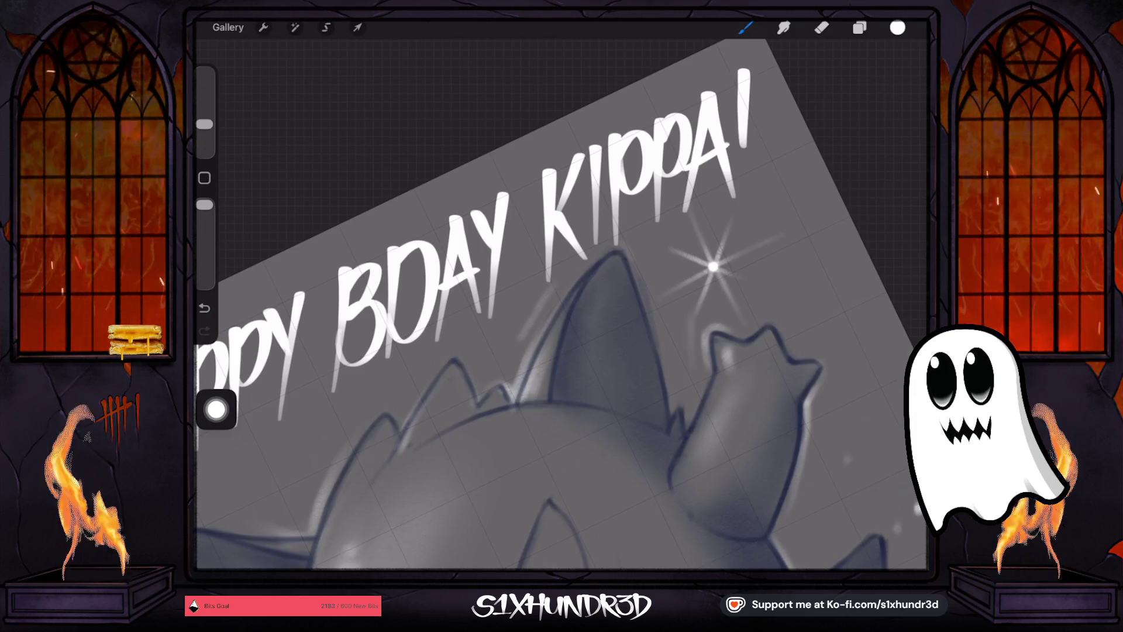
scroll(561, 304, "down", 5)
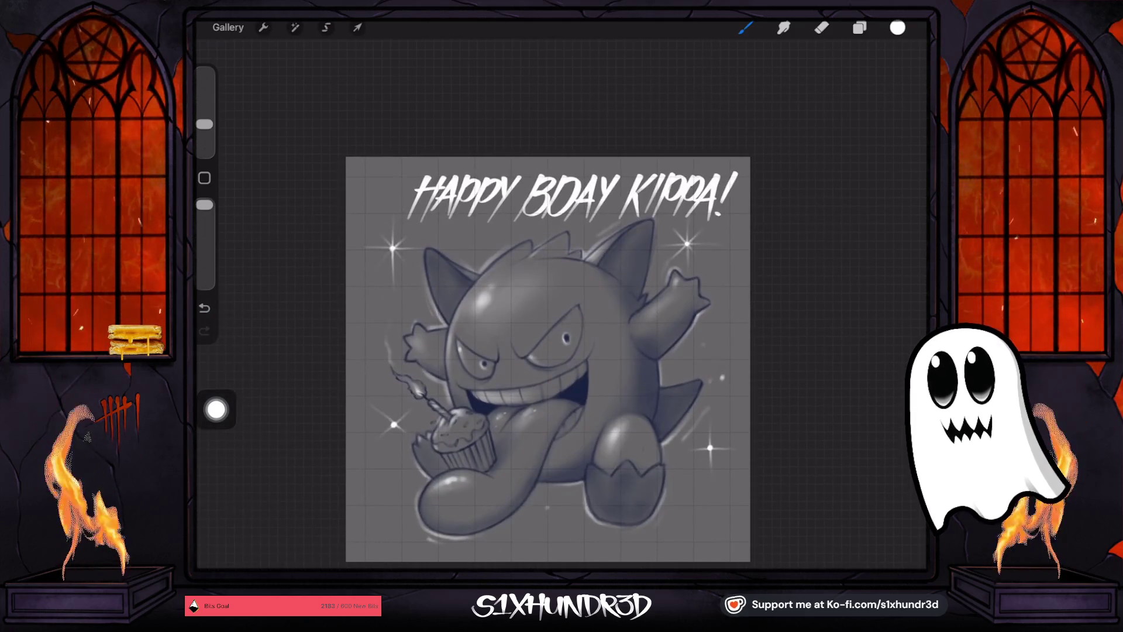
Move the lettering layer slightly to the left.
left_click(358, 27)
left_click_drag(572, 197, 548, 198)
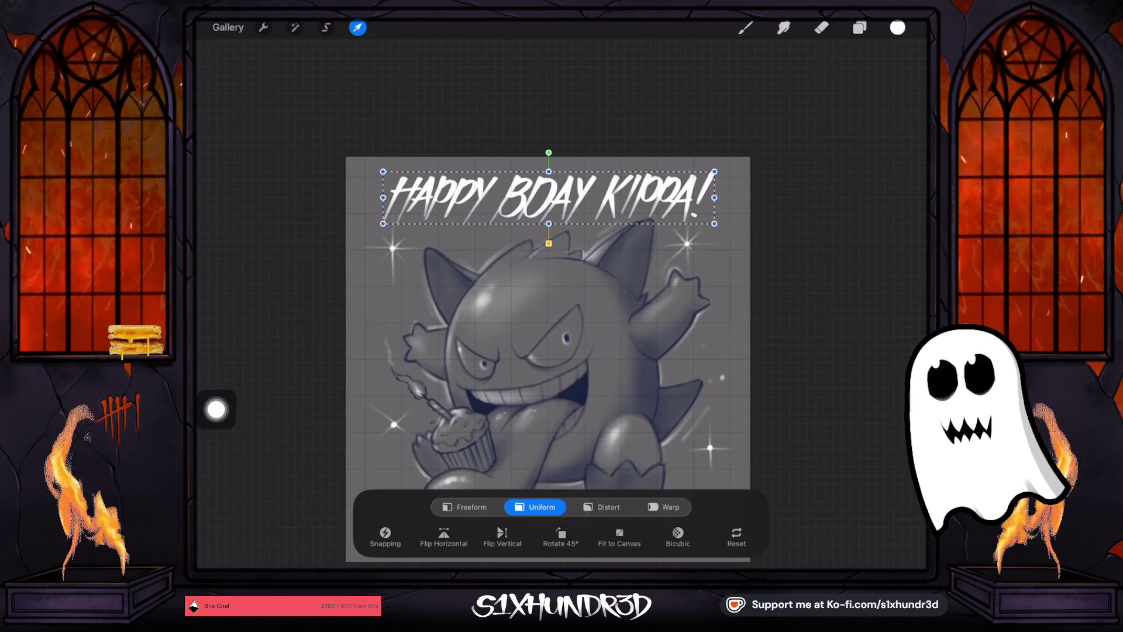
key("b")
scroll(547, 359, "down", 2)
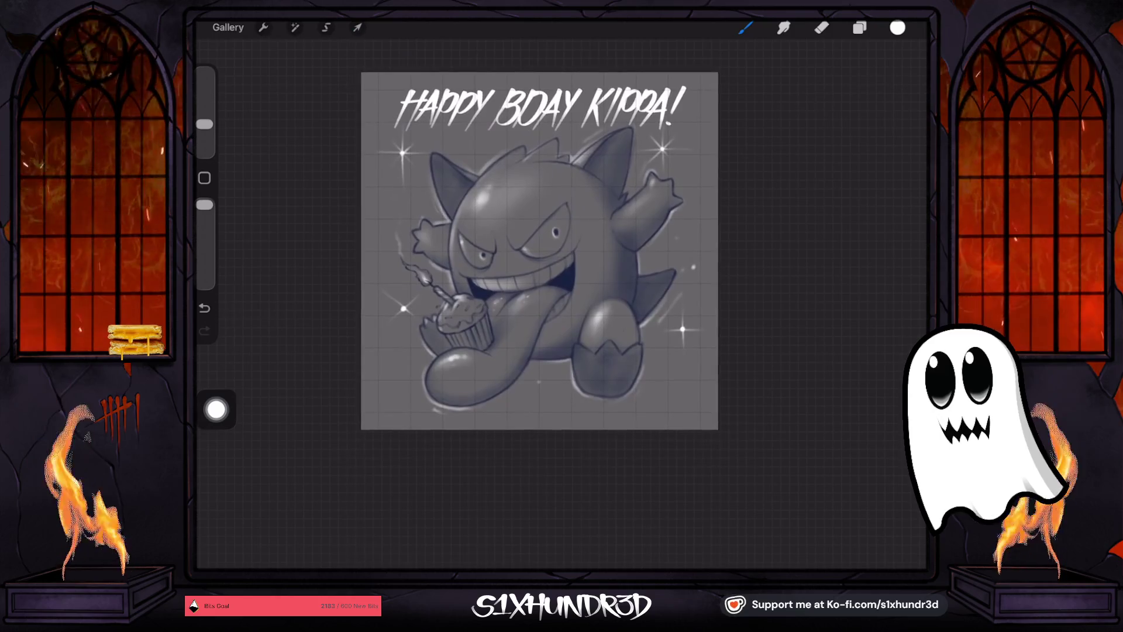
Select Layers 1–3 and move Gengar and the sparkles down beneath the lettering.
left_click(859, 27)
left_click_drag(784, 175, 837, 174)
left_click(800, 137)
left_click_drag(783, 212, 836, 213)
key("v")
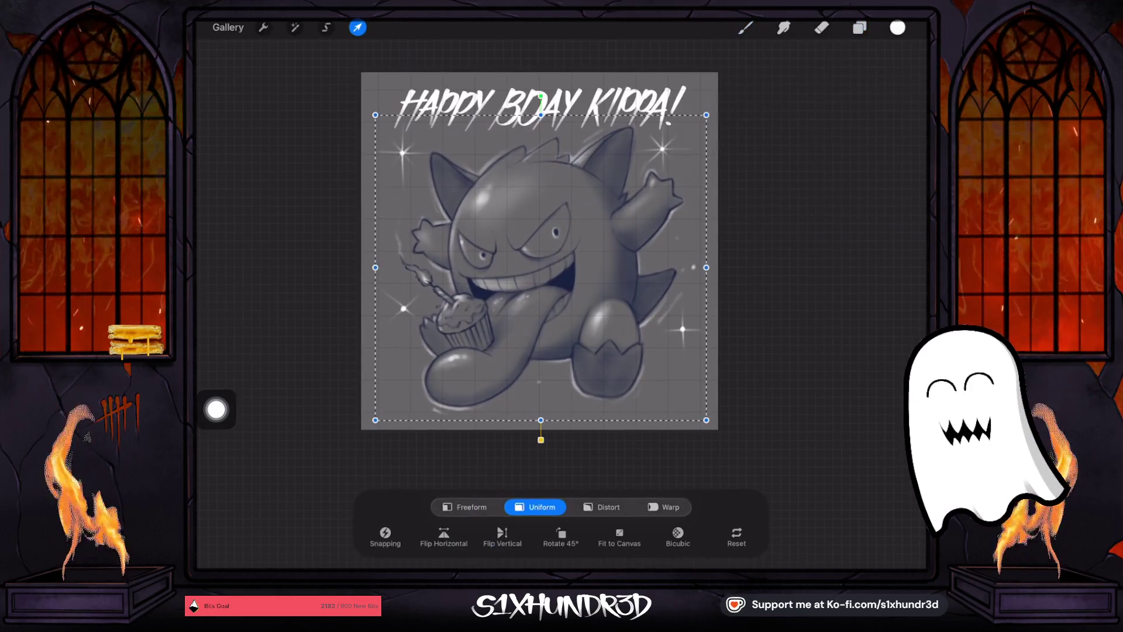
left_click_drag(536, 77, 536, 123)
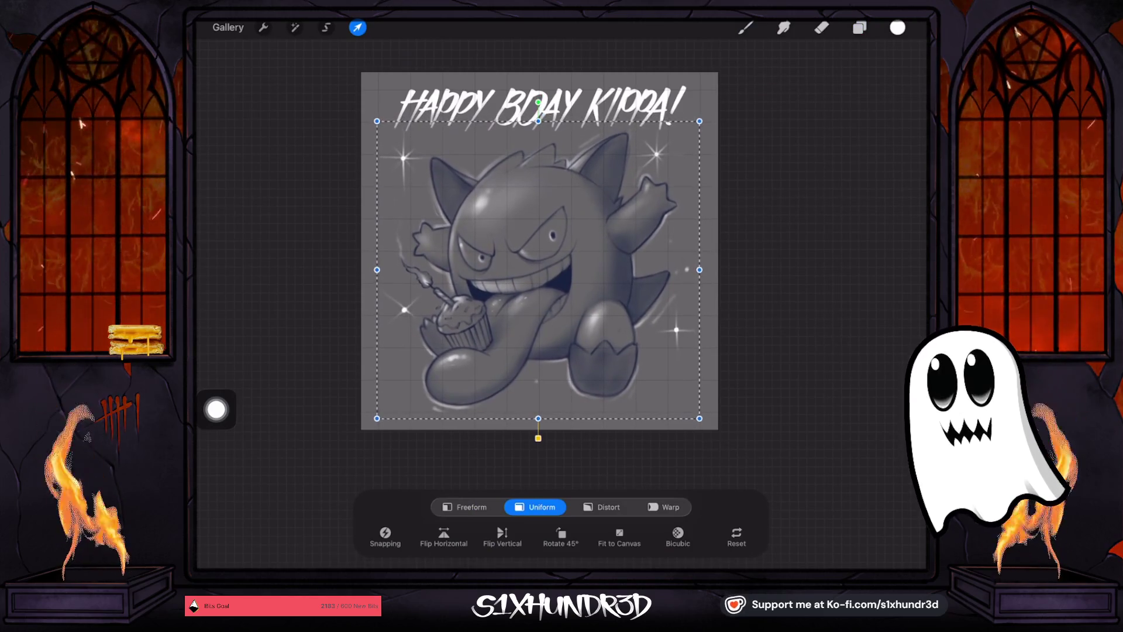
key("b")
Add a new empty Layer 5 for the signature and shrink the brush.
key("l")
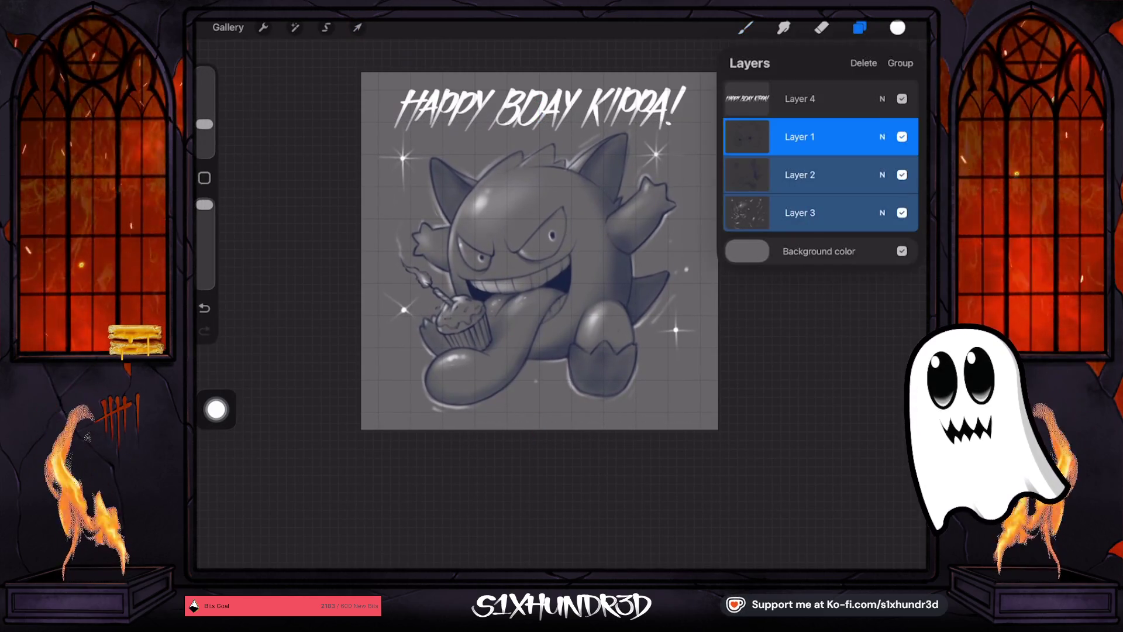
left_click(800, 137)
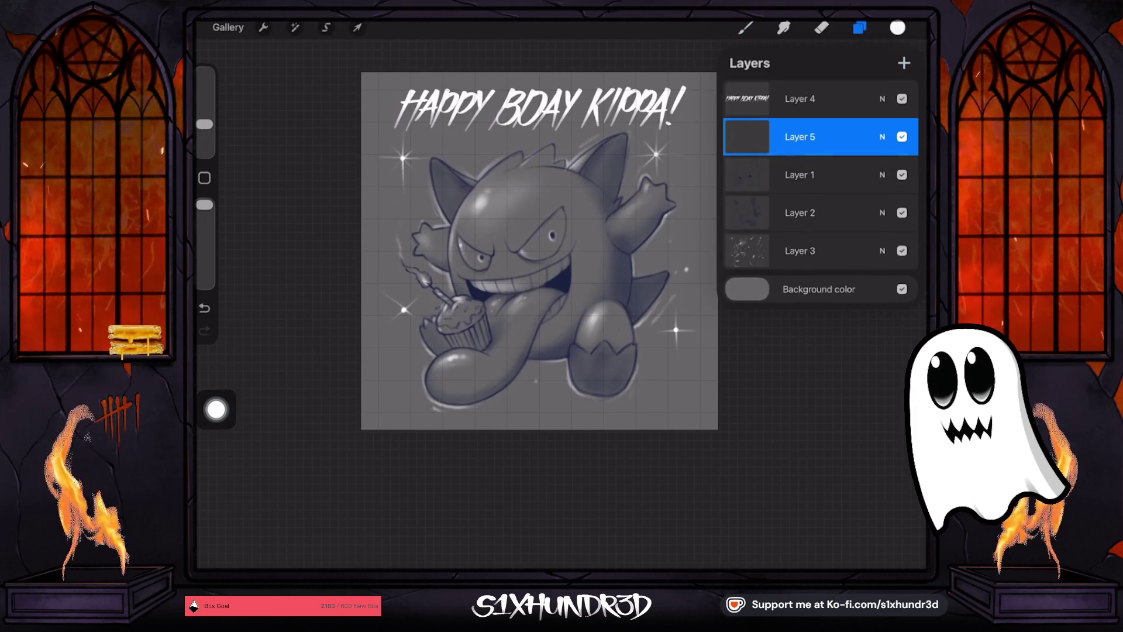
key("b")
key("b")
key("[")
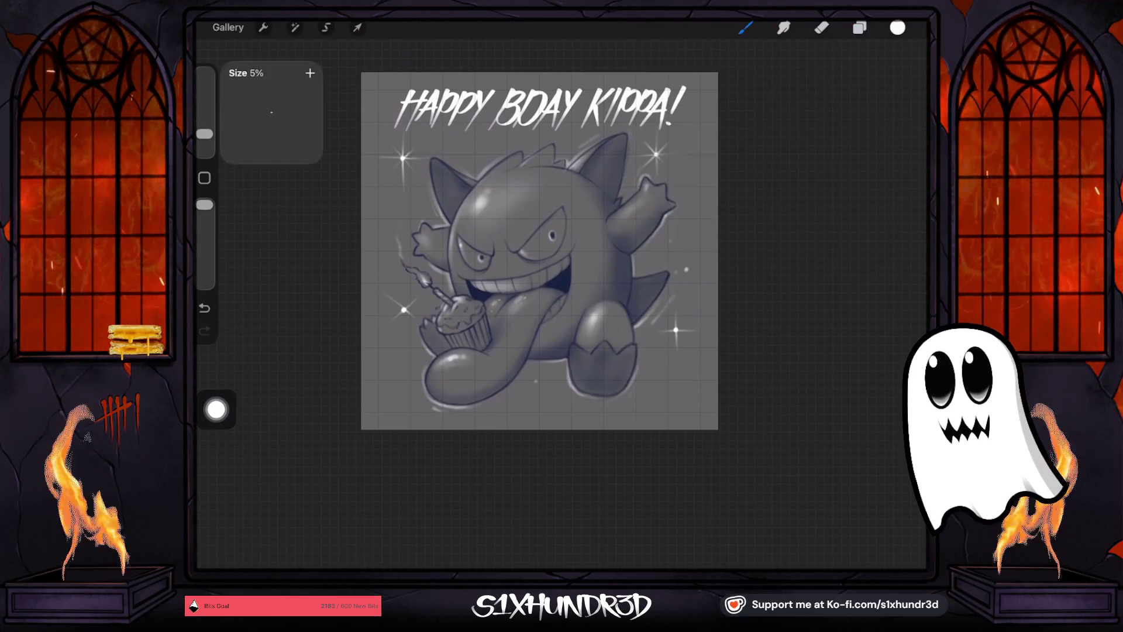
Sign the lower-right corner with a flourished signature and the year '26.
scroll(562, 292, "up", 5)
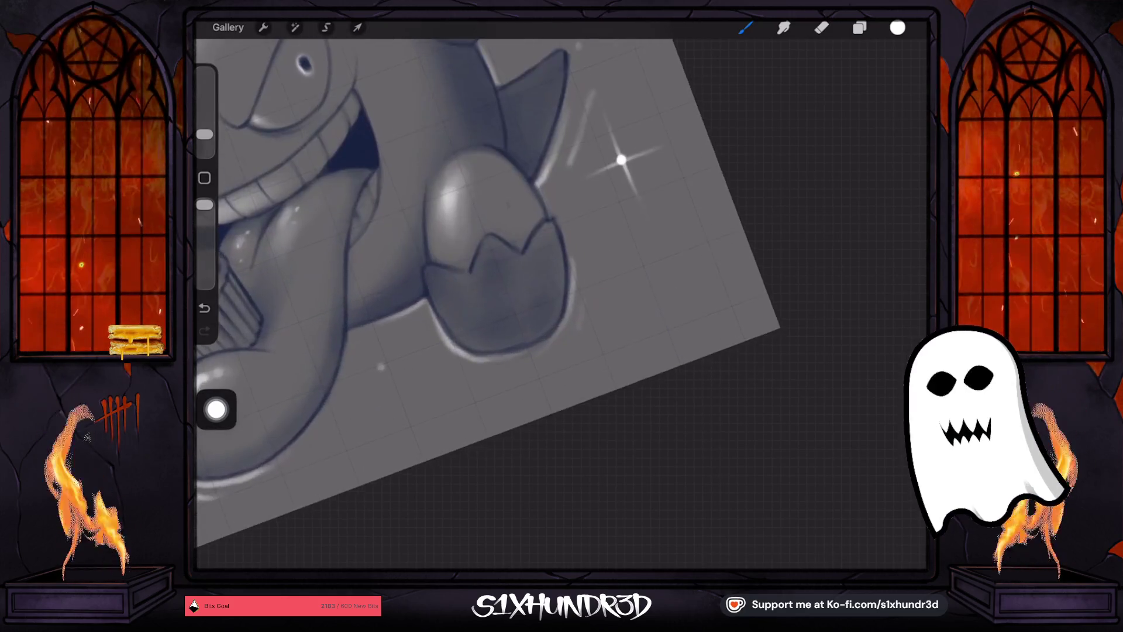
mouse_move(591, 292)
left_mouse_down()
mouse_move(640, 286)
mouse_move(660, 265)
mouse_move(643, 296)
mouse_move(685, 290)
left_mouse_up()
left_click_drag(534, 391, 712, 294)
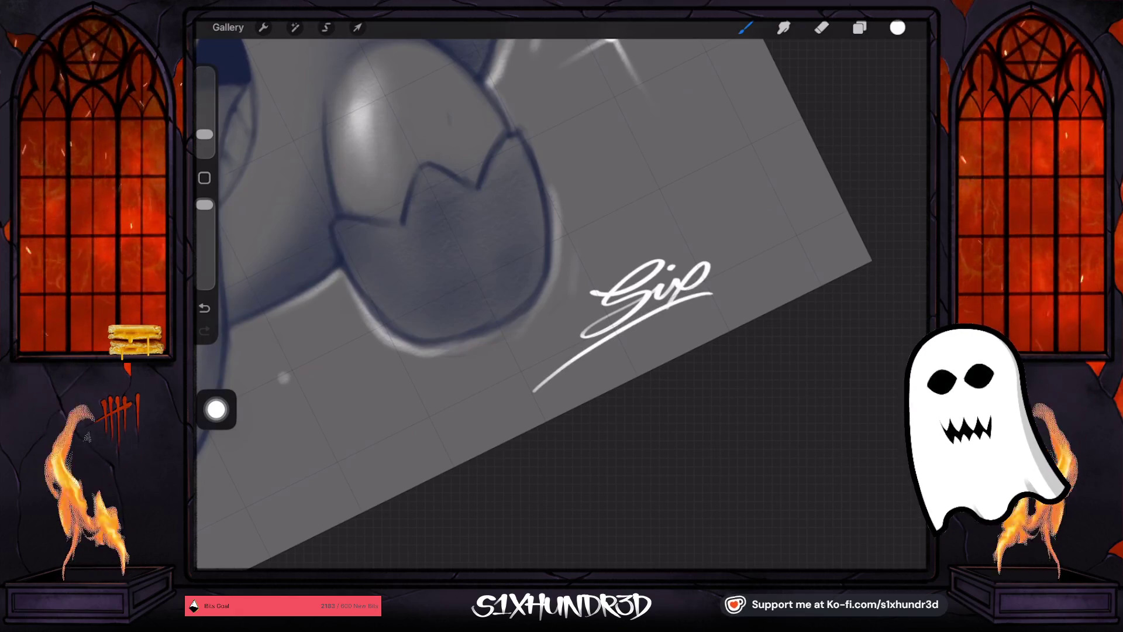
left_click(714, 231)
mouse_move(709, 243)
left_mouse_down()
mouse_move(734, 228)
mouse_move(729, 250)
mouse_move(754, 234)
left_mouse_up()
Turn off the drawing guide grid in Canvas actions.
scroll(548, 279, "down", 5)
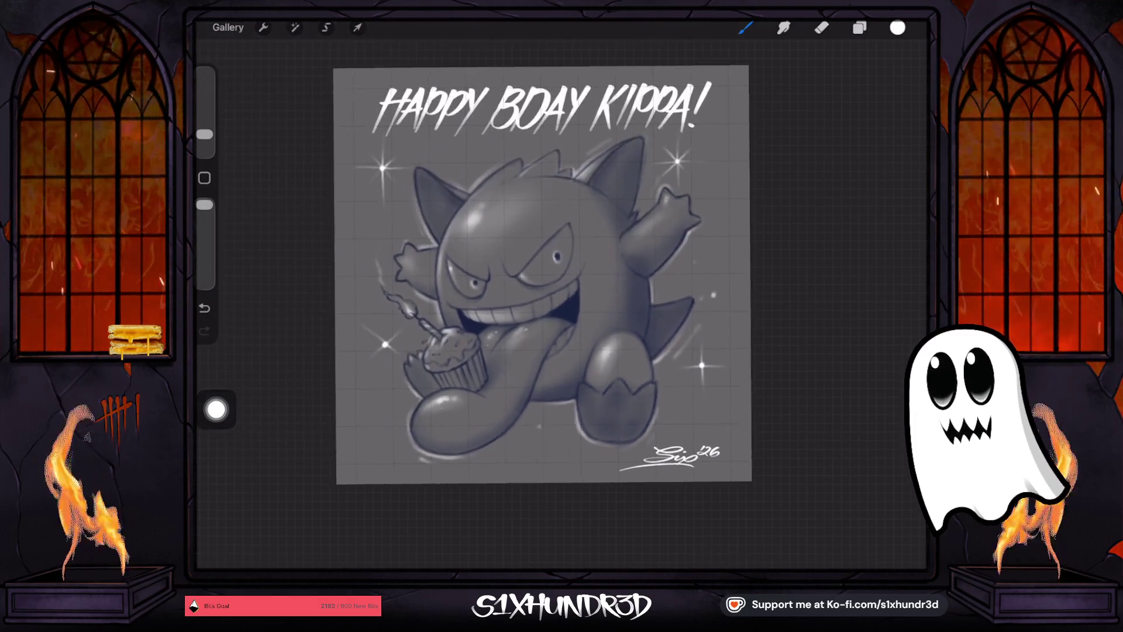
left_click(263, 27)
left_click(406, 213)
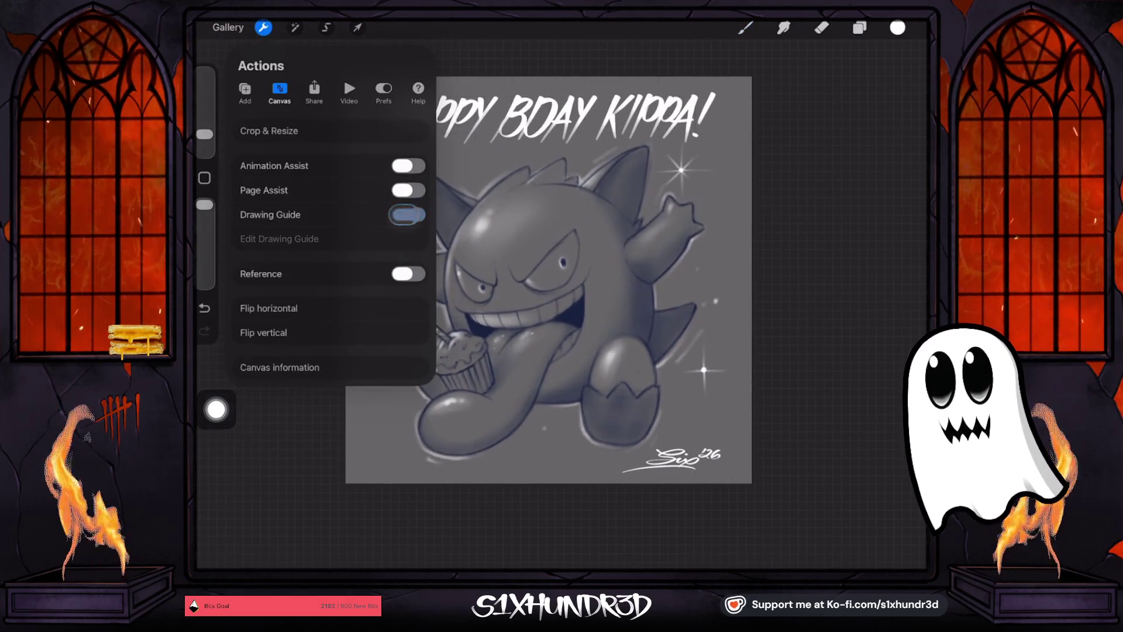
left_click(264, 27)
left_click(859, 27)
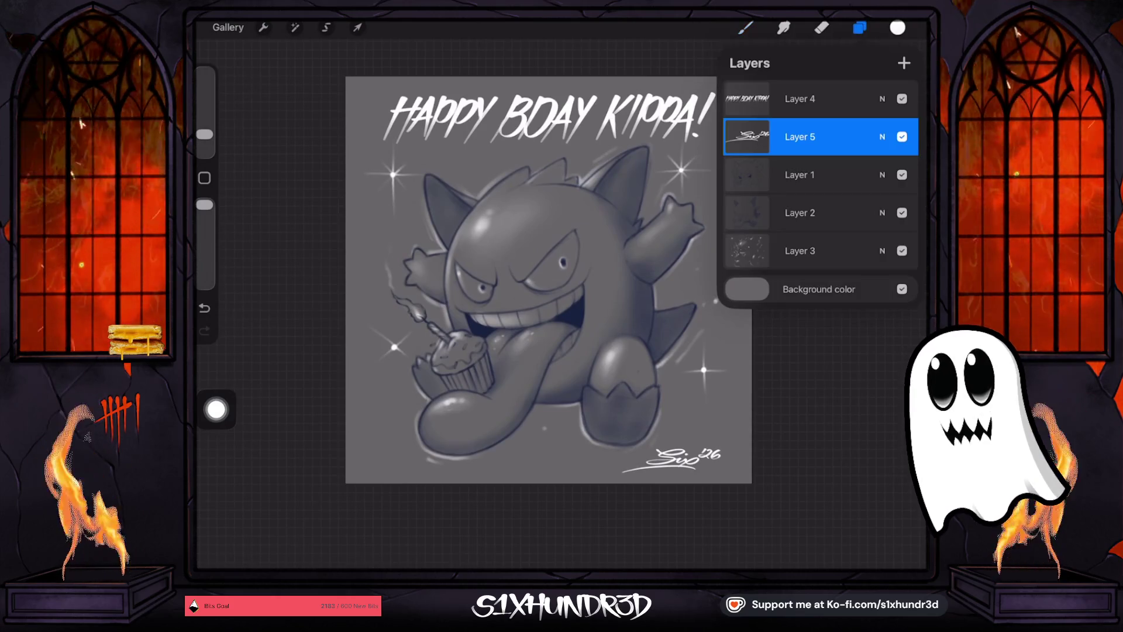
Add a new layer above Layer 3 and pick a large Textured Coloring Tool brush.
left_click(819, 250)
left_click(903, 63)
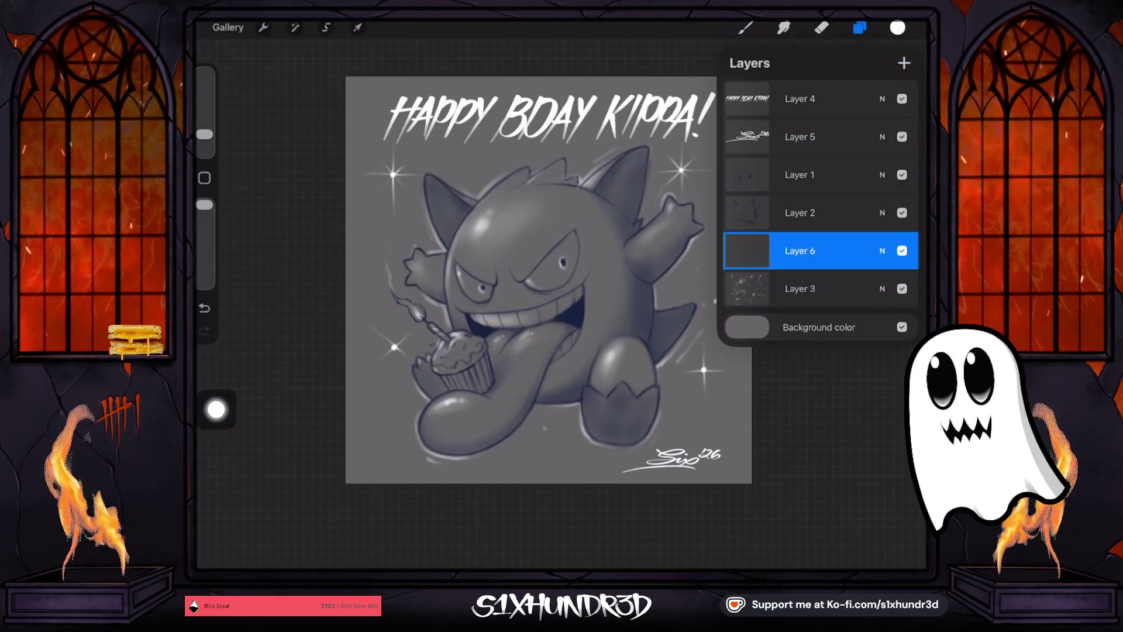
left_click(745, 26)
scroll(791, 315, "down", 10)
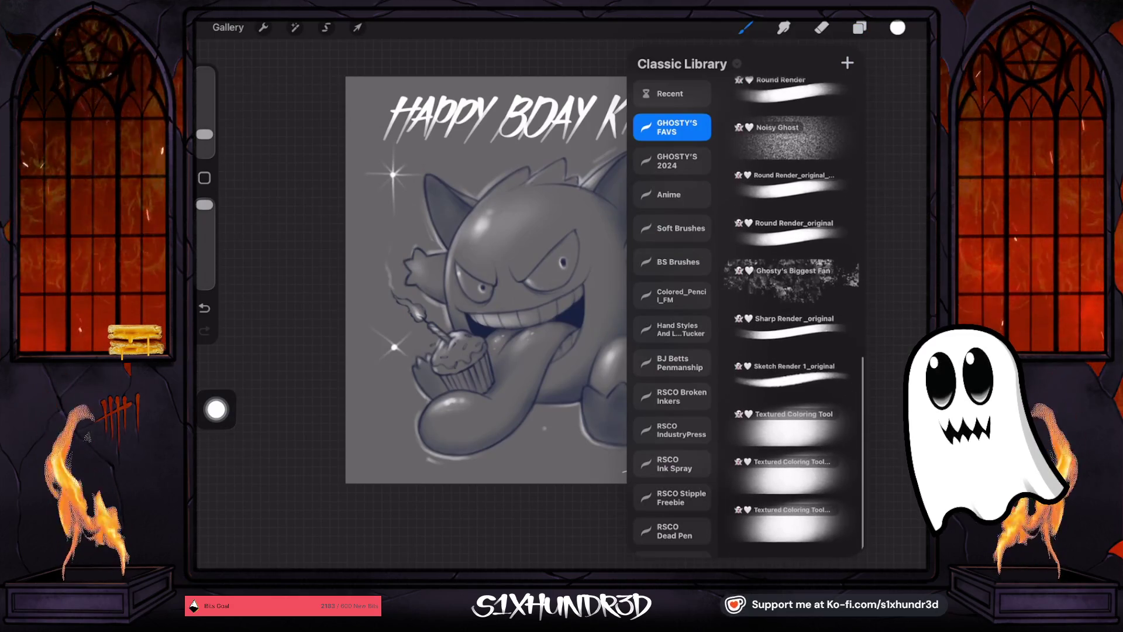
left_click(791, 433)
left_click_drag(204, 130, 204, 88)
Airbrush white glow around Gengar's head, right side, tongue, leg and cupcake.
mouse_move(468, 193)
left_mouse_down()
mouse_move(502, 202)
mouse_move(486, 222)
mouse_move(501, 218)
mouse_move(456, 234)
mouse_move(493, 217)
left_mouse_up()
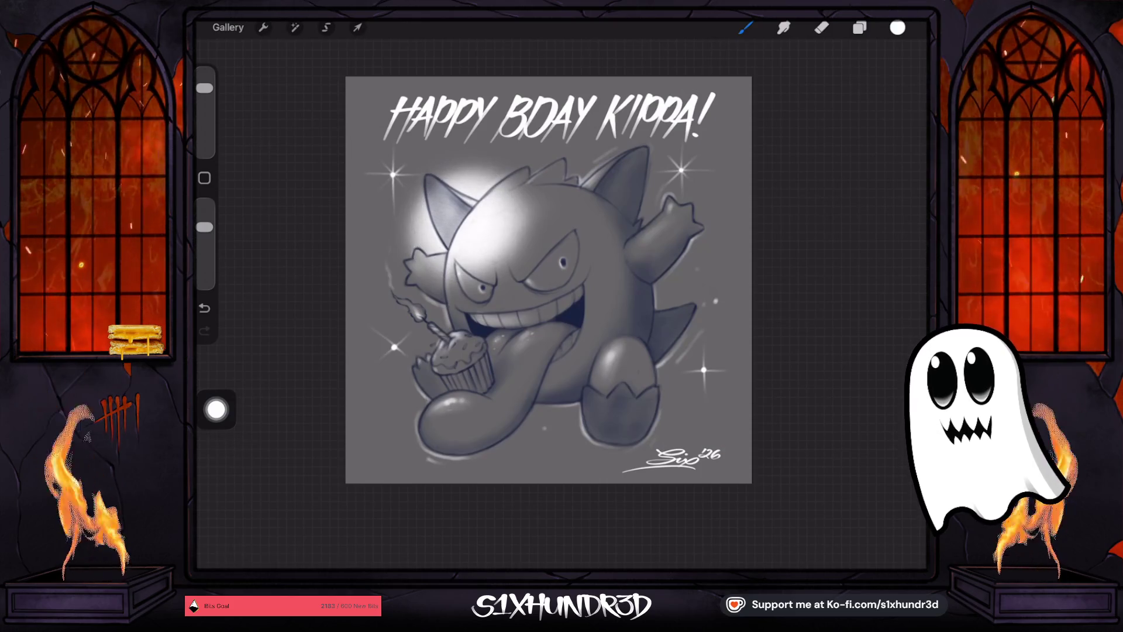
mouse_move(641, 264)
left_mouse_down()
mouse_move(608, 278)
mouse_move(614, 247)
left_mouse_up()
mouse_move(539, 374)
left_mouse_down()
mouse_move(585, 342)
mouse_move(570, 369)
left_mouse_up()
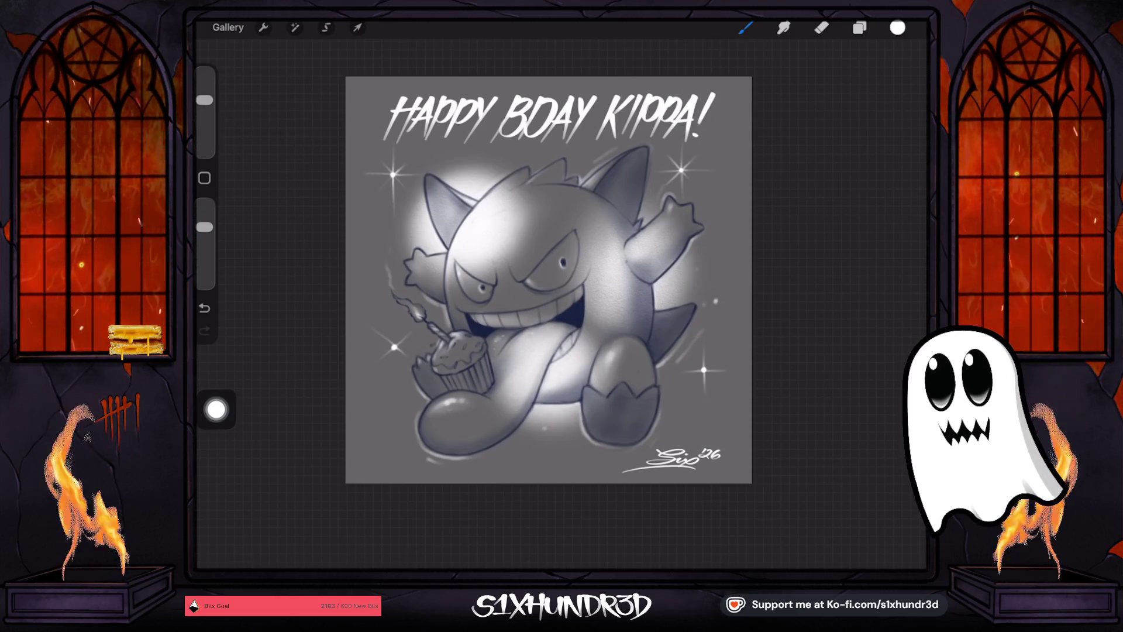
left_click_drag(450, 350, 456, 346)
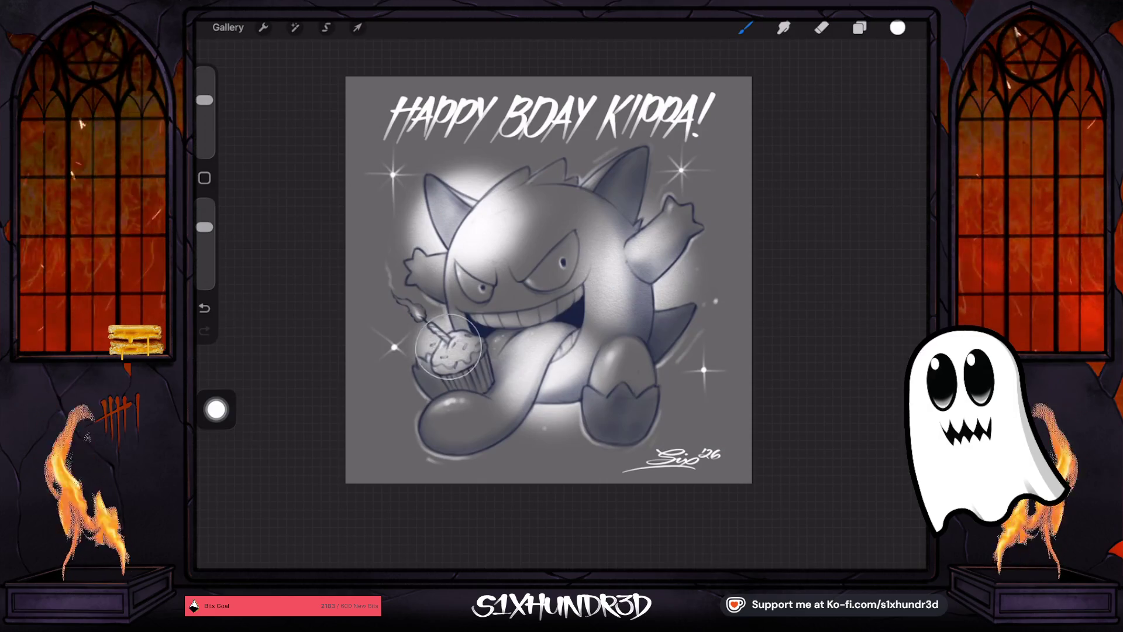
left_click_drag(204, 100, 205, 110)
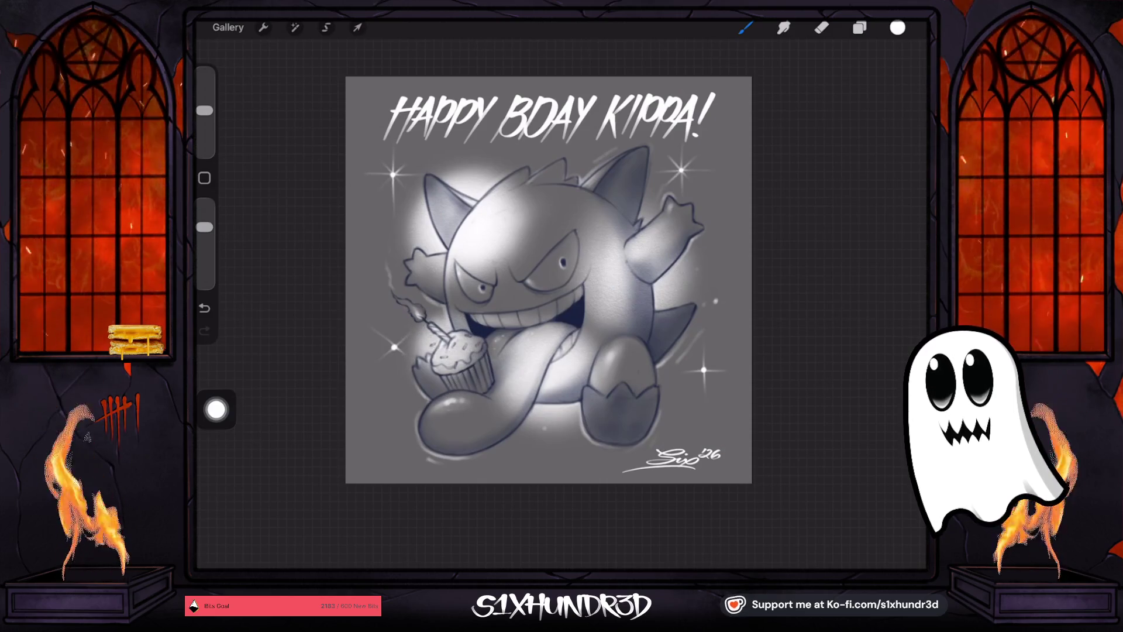
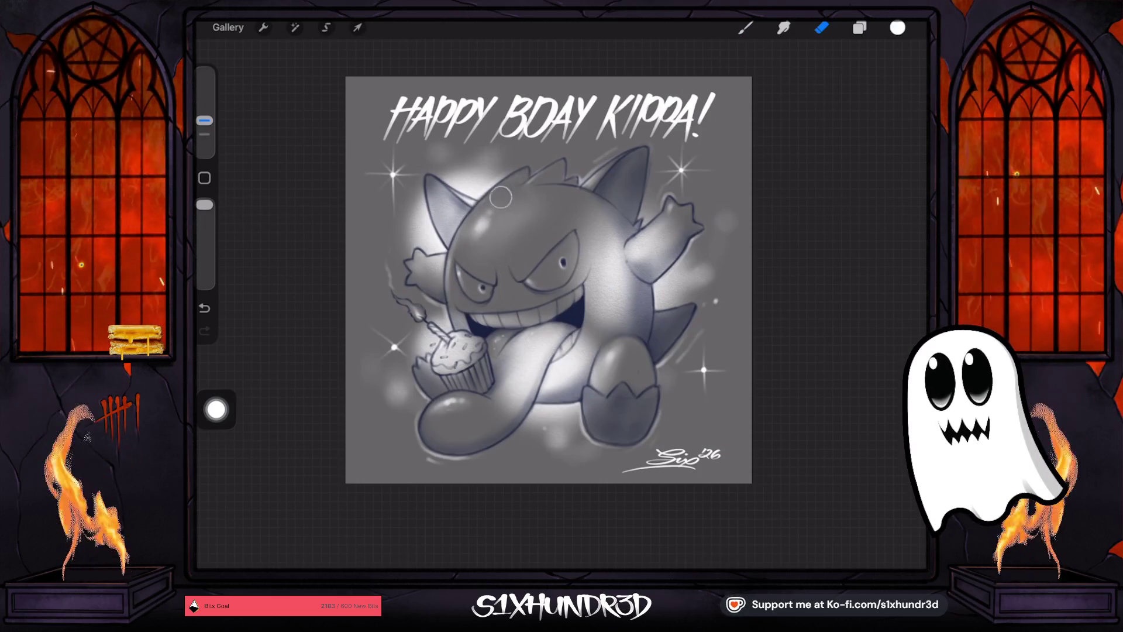
With a smaller eraser, erase the glow on Gengar's left ear, right body edge and tongue.
left_click_drag(444, 202, 459, 229)
left_click_drag(204, 120, 204, 134)
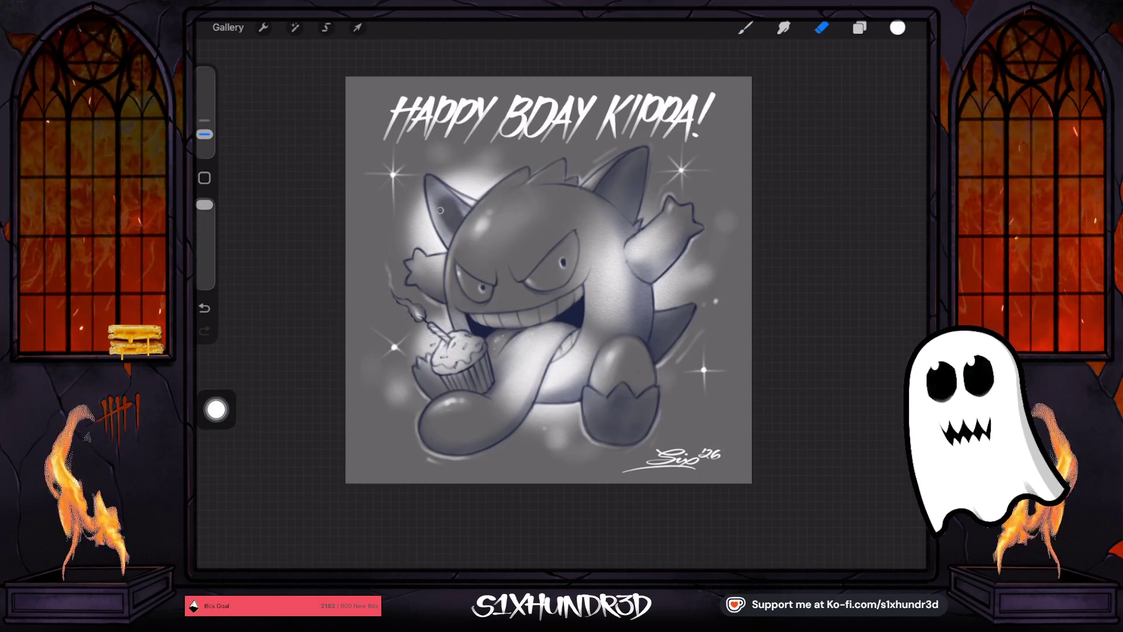
mouse_move(440, 193)
left_mouse_down()
mouse_move(446, 240)
mouse_move(447, 212)
left_mouse_up()
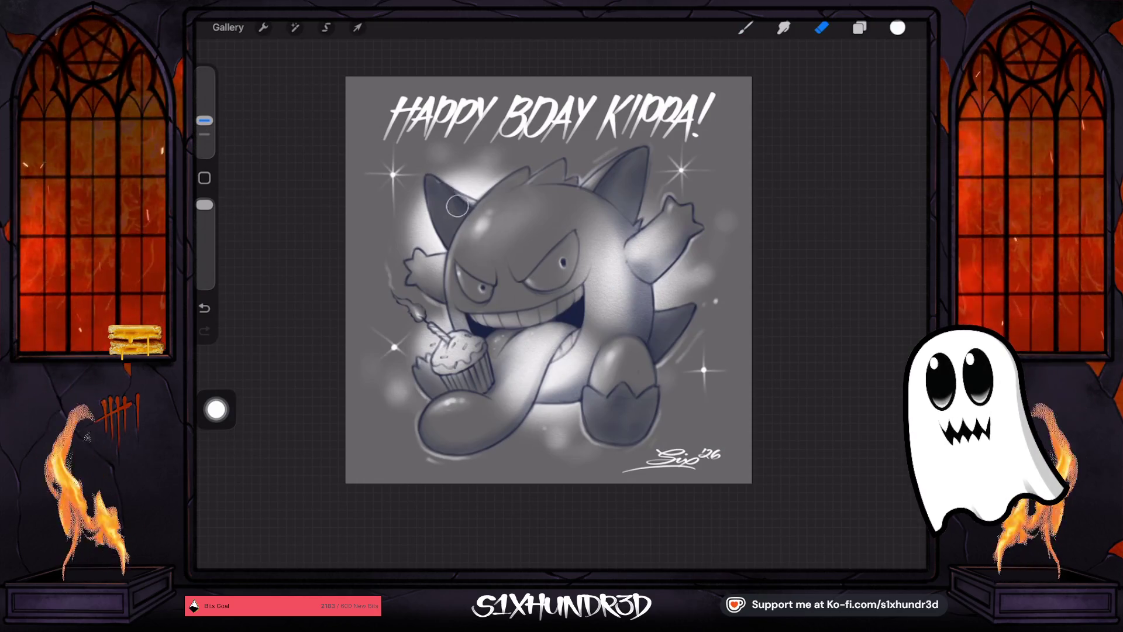
mouse_move(572, 234)
left_mouse_down()
mouse_move(582, 298)
mouse_move(591, 216)
mouse_move(599, 237)
mouse_move(601, 214)
mouse_move(618, 231)
mouse_move(635, 327)
mouse_move(640, 292)
mouse_move(551, 375)
mouse_move(550, 393)
mouse_move(594, 368)
mouse_move(597, 427)
left_mouse_up()
mouse_move(550, 328)
left_mouse_down()
mouse_move(478, 370)
mouse_move(549, 351)
mouse_move(520, 381)
mouse_move(508, 418)
left_mouse_up()
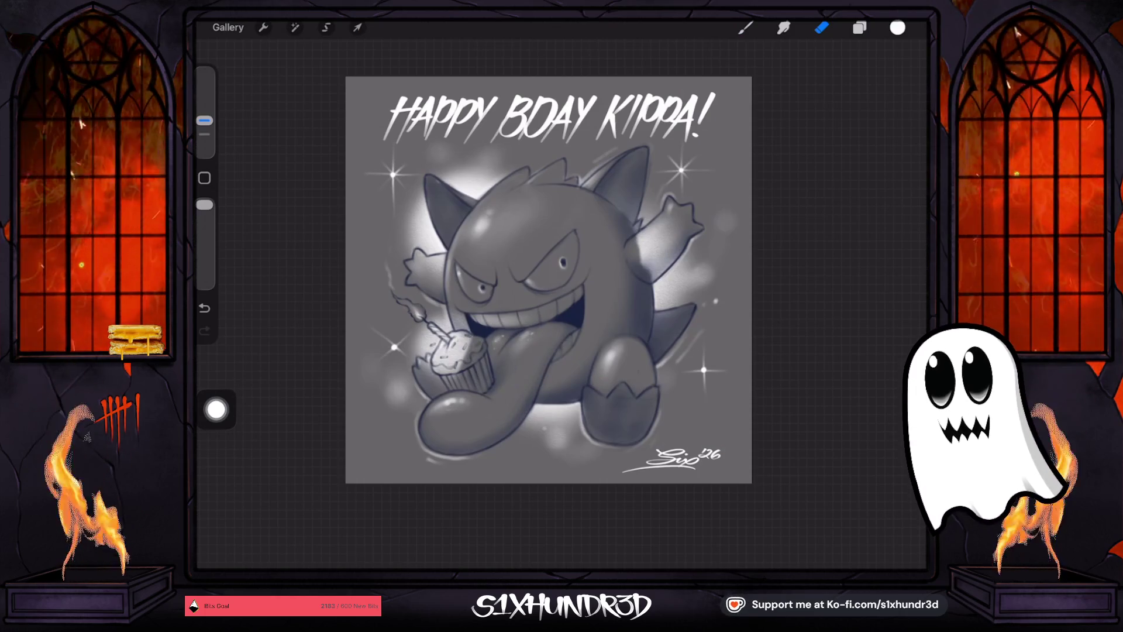
Zoom in and erase the glow along the cupcake's candle stick with a smaller eraser.
scroll(526, 327, "up", 5)
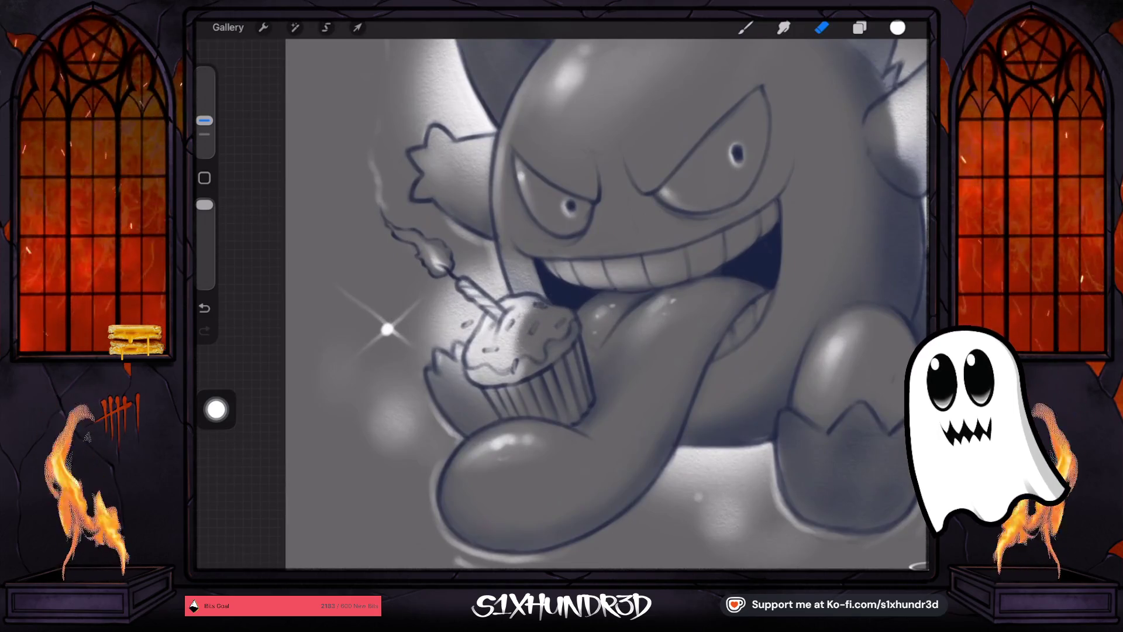
left_click_drag(204, 120, 204, 134)
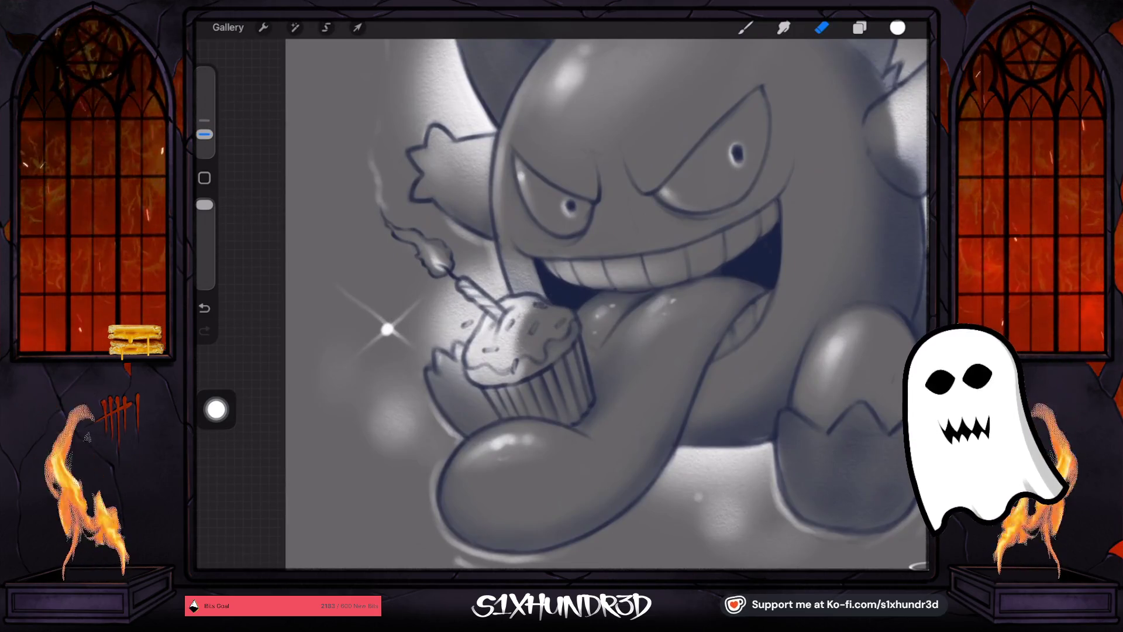
left_click_drag(471, 289, 503, 319)
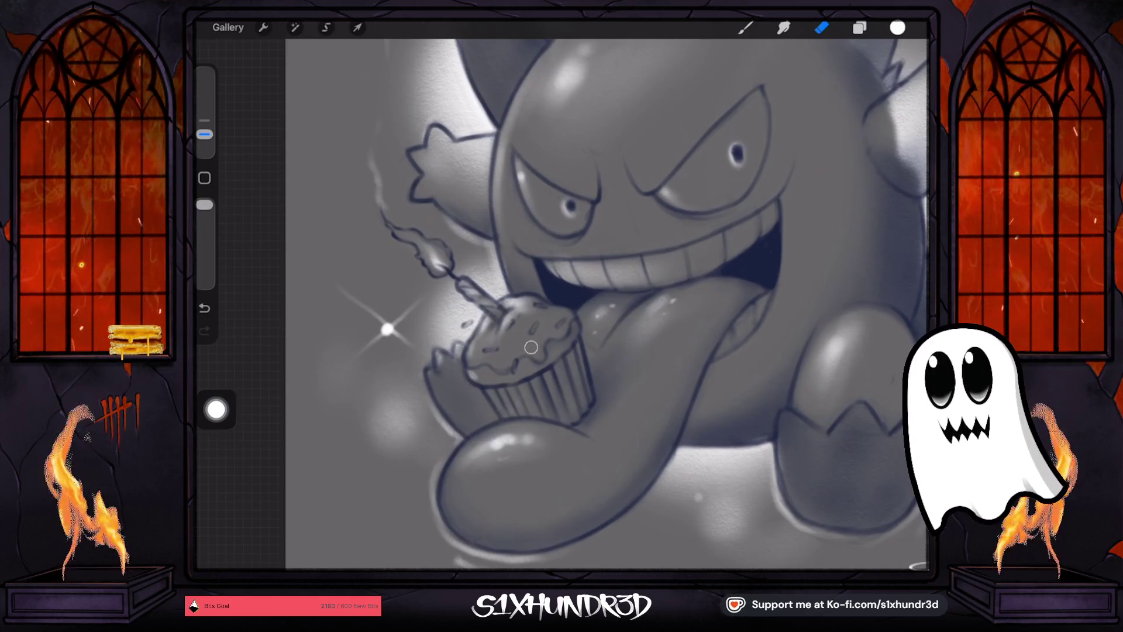
scroll(561, 305, "down", 5)
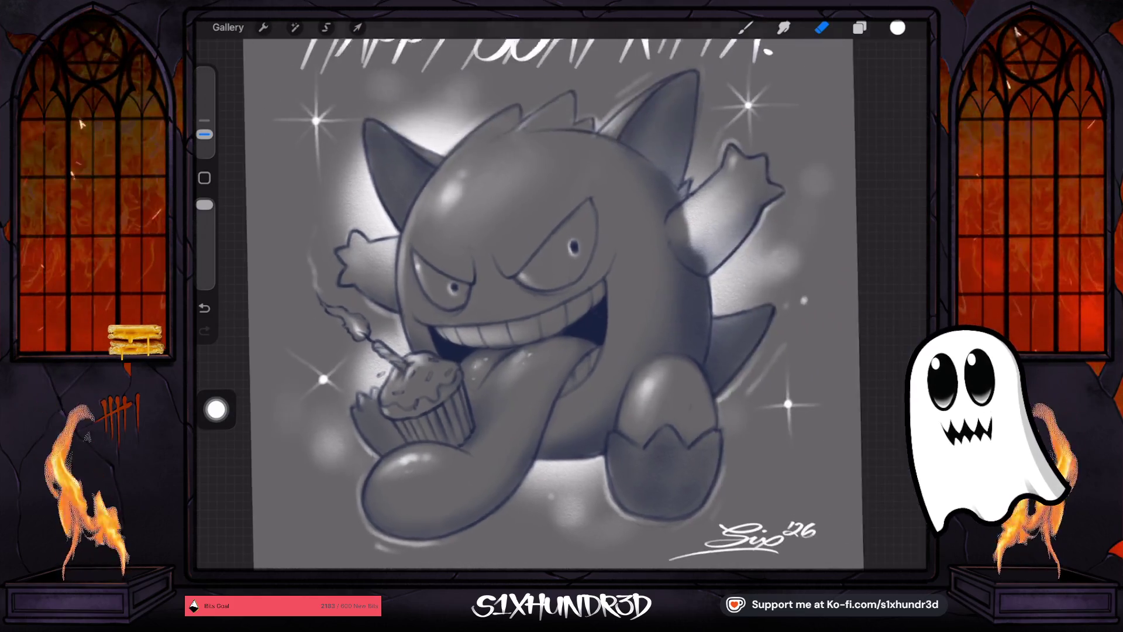
left_click_drag(204, 134, 204, 127)
scroll(515, 304, "up", 2)
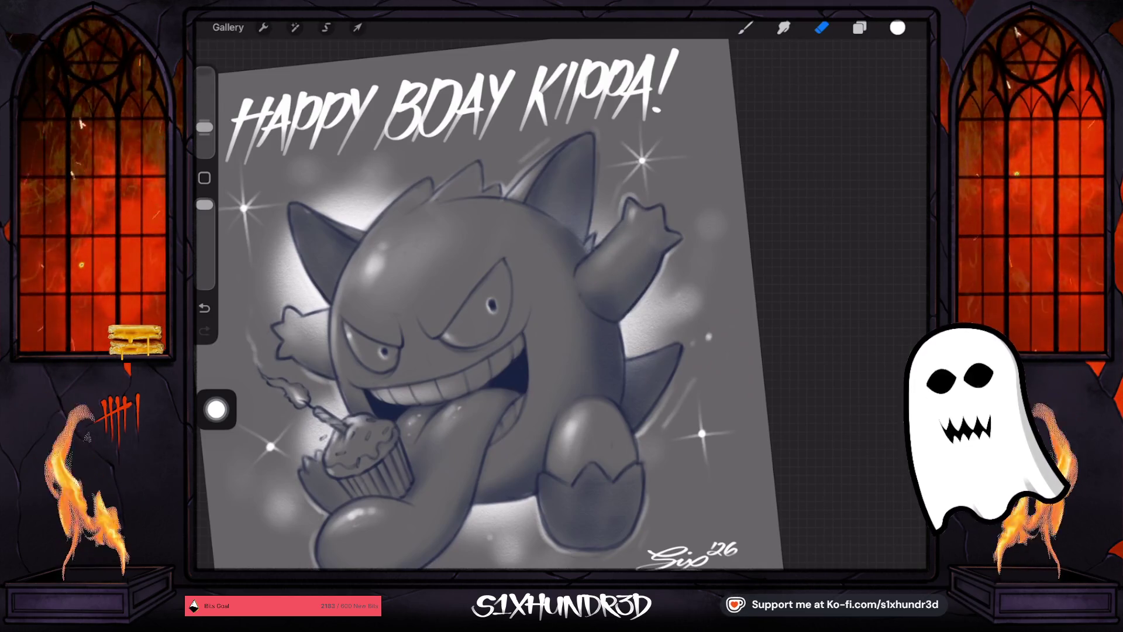
Add a new Layer 7 and pick a pink colour for the eye.
scroll(489, 304, "down", 2)
left_click(859, 28)
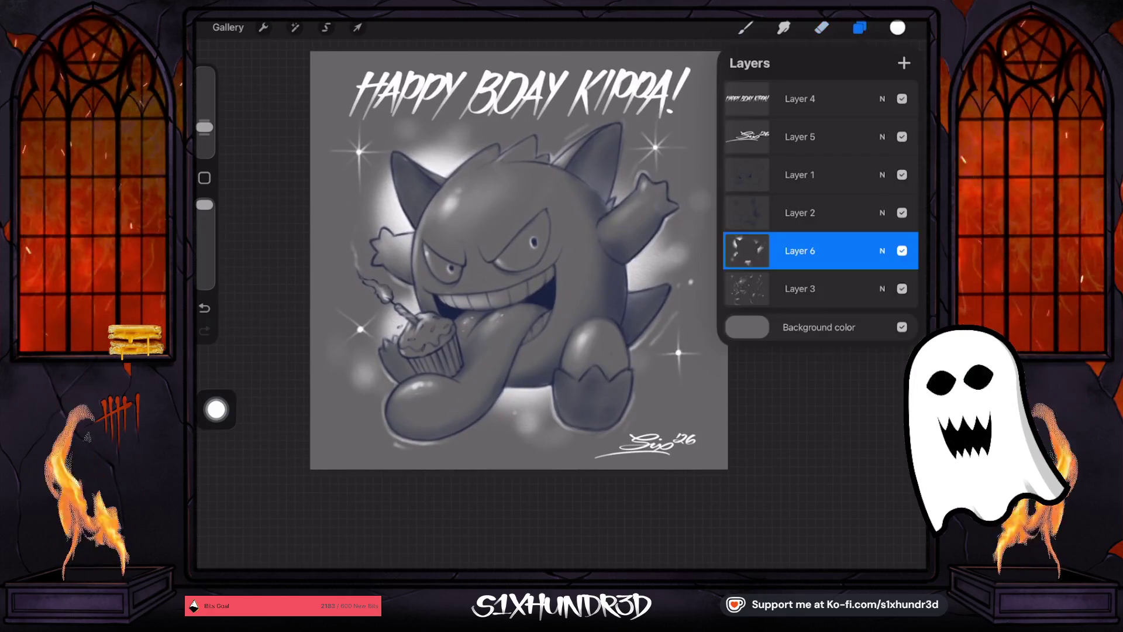
left_click(819, 289)
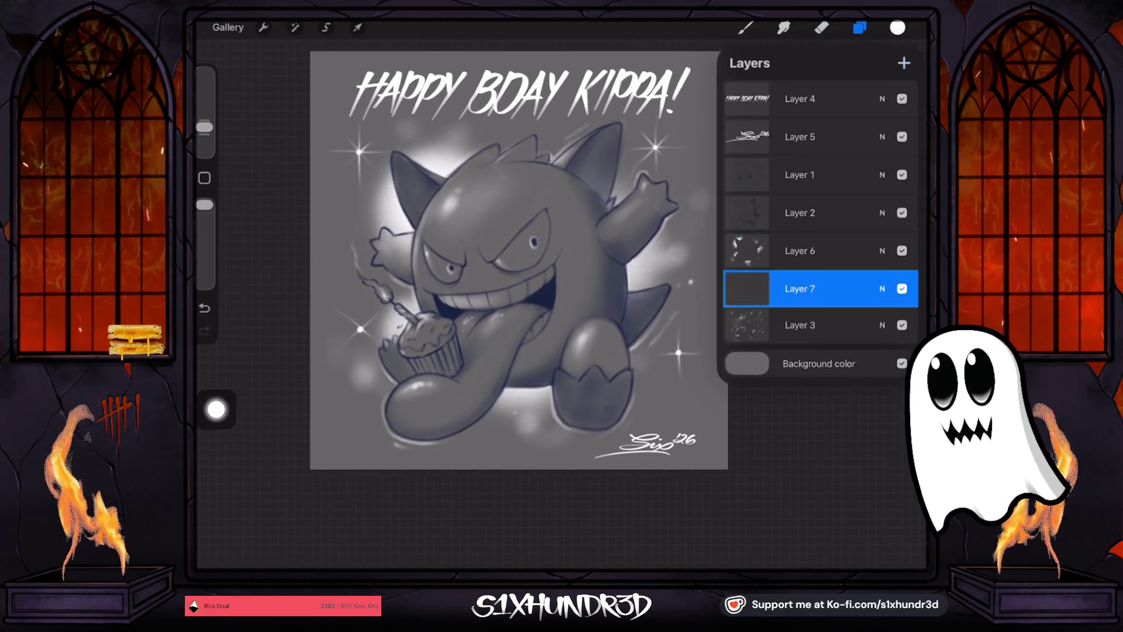
left_click(898, 28)
left_click_drag(905, 192, 894, 224)
left_click_drag(782, 142, 806, 128)
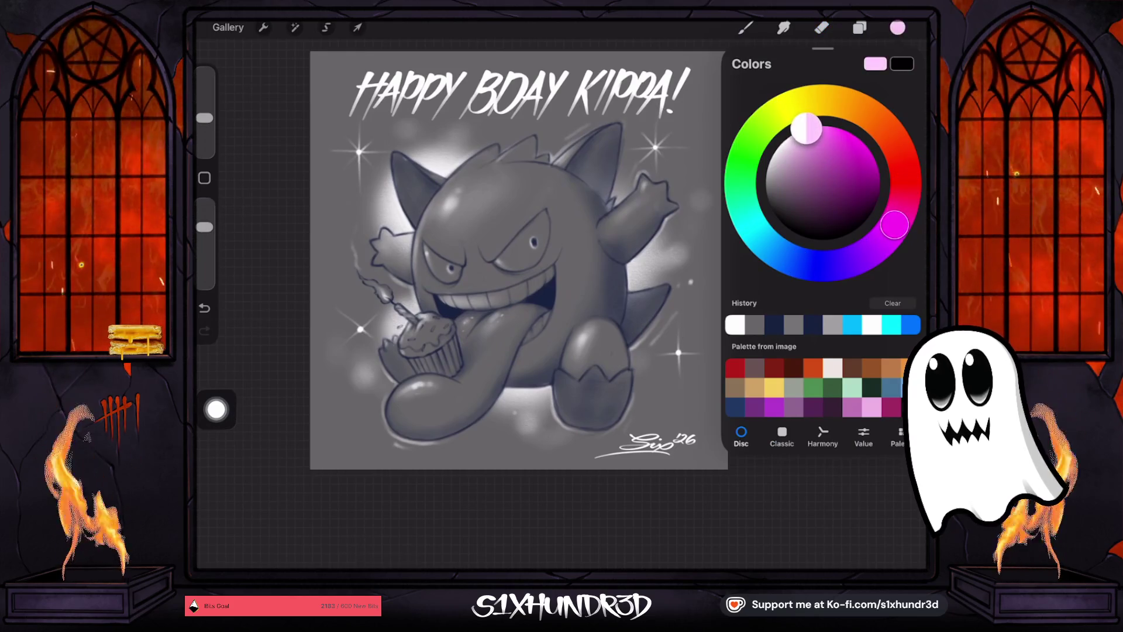
left_click(859, 28)
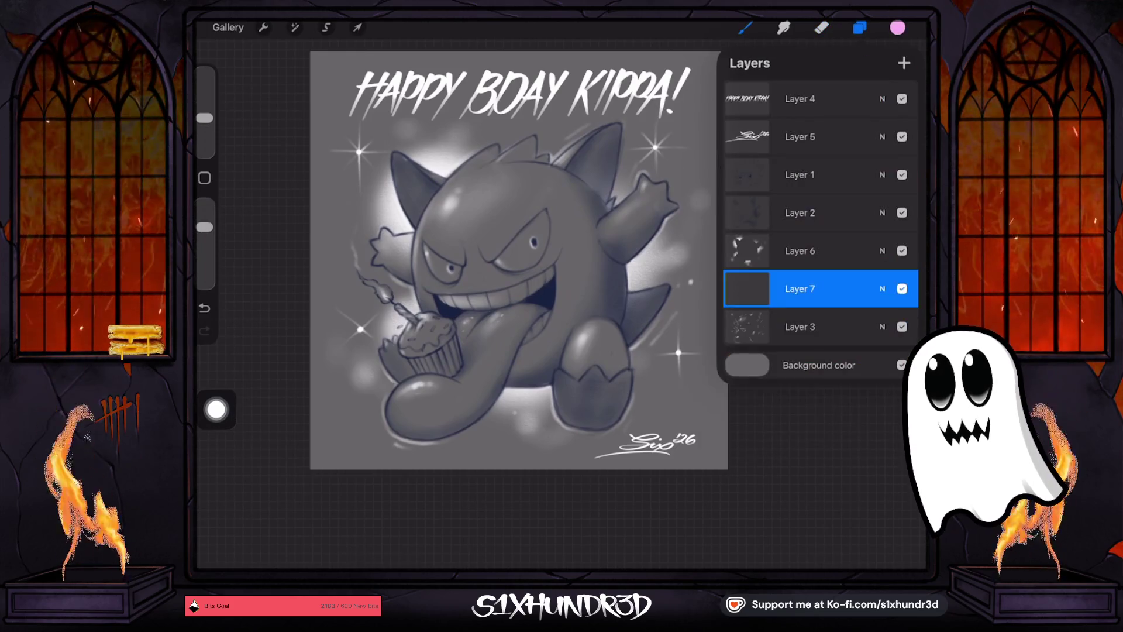
Brush a soft pink glow over Gengar's right eye with a smaller, more opaque brush.
left_click(745, 27)
left_click_drag(520, 249, 532, 237)
left_click_drag(204, 118, 204, 144)
left_click_drag(204, 227, 205, 205)
scroll(515, 263, "up", 5)
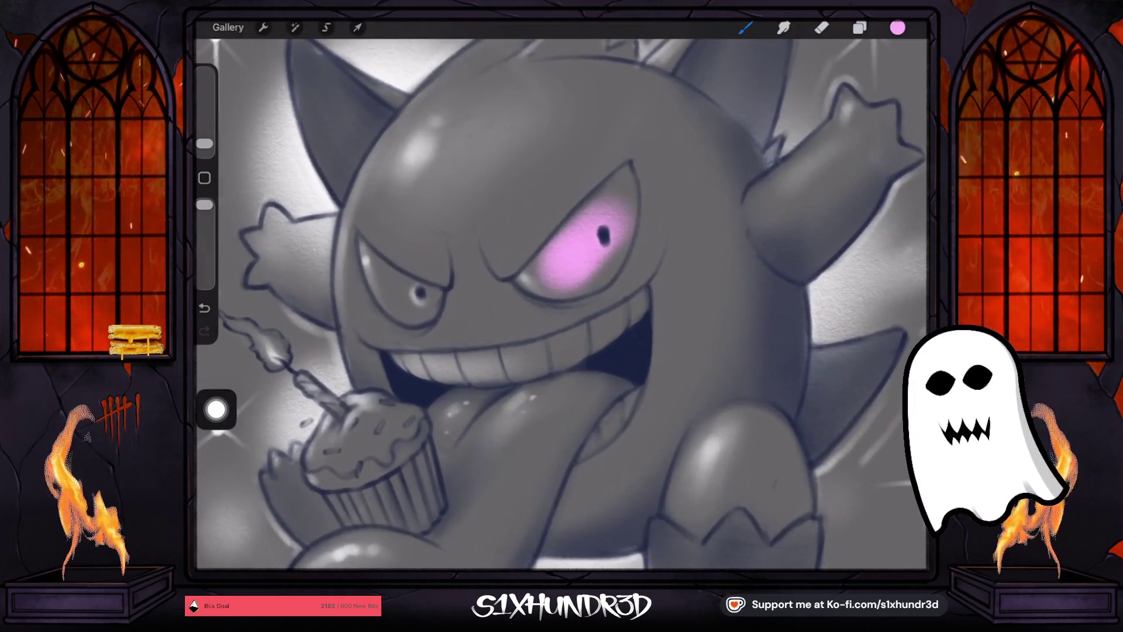
Undo the glow stroke and switch to a slightly larger Textured Coloring Tool.
key("ctrl+z")
left_click_drag(553, 272, 604, 221)
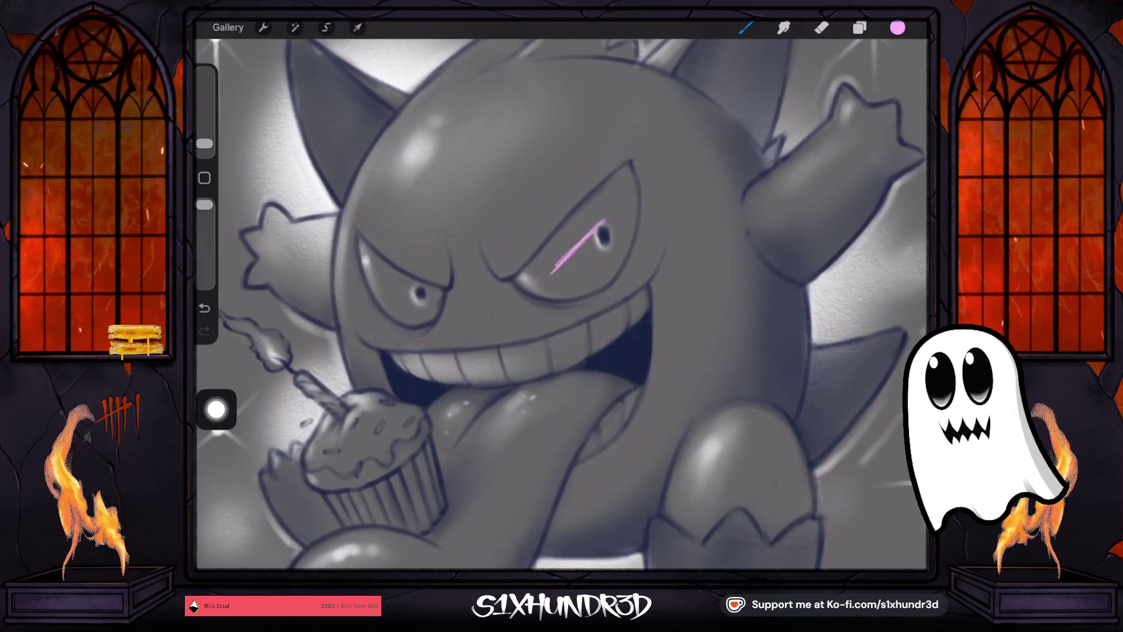
left_click(745, 28)
left_click(745, 27)
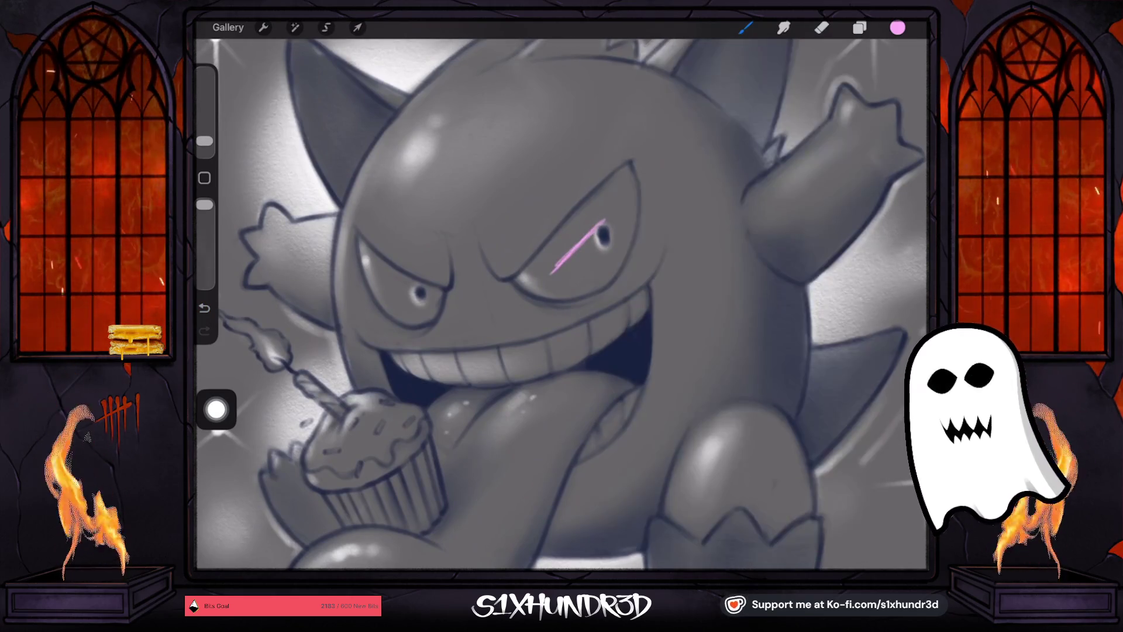
left_click_drag(204, 141, 204, 133)
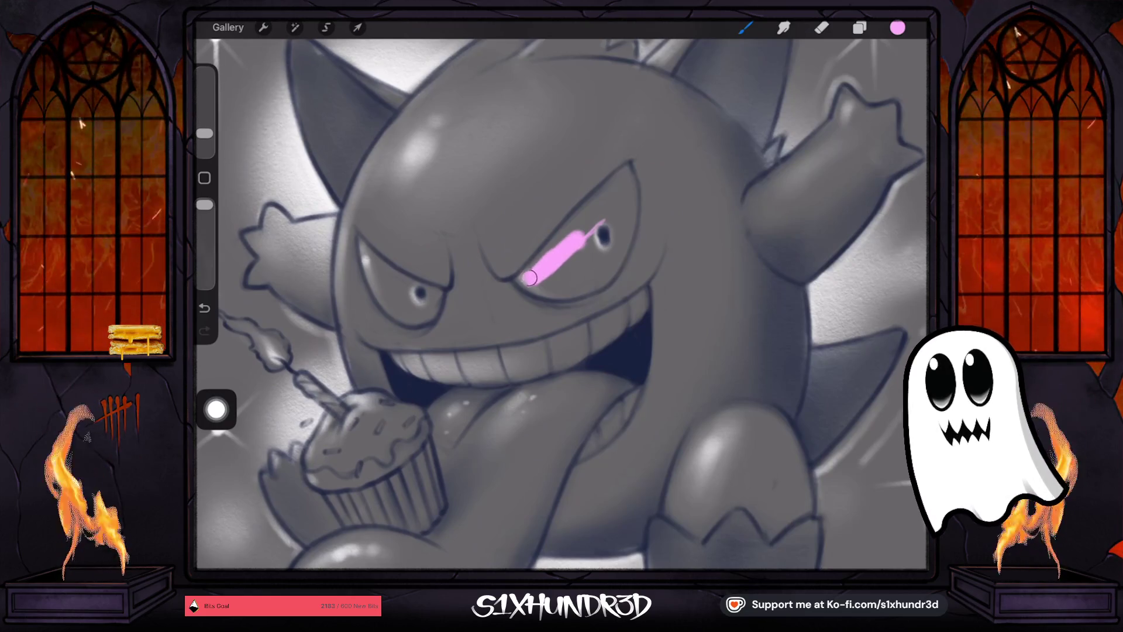
Fill Gengar's eyes with solid pink, keeping the dark pupils visible.
mouse_move(529, 278)
left_mouse_down()
mouse_move(558, 290)
mouse_move(555, 248)
mouse_move(614, 185)
left_mouse_up()
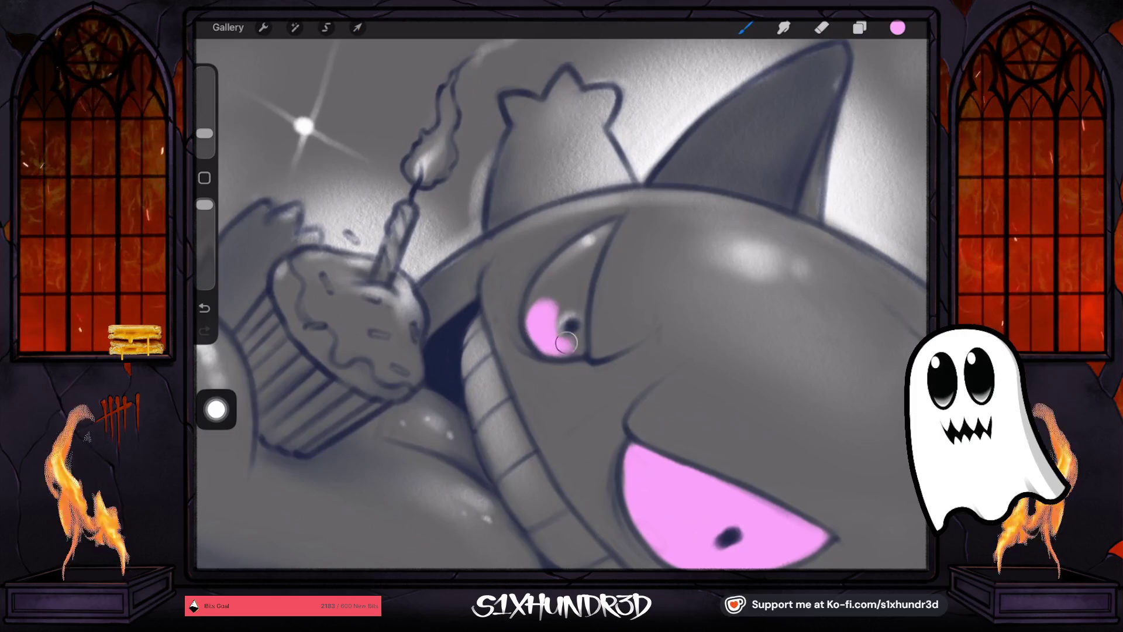
mouse_move(569, 310)
left_mouse_down()
mouse_move(576, 290)
mouse_move(567, 342)
mouse_move(582, 263)
mouse_move(536, 304)
mouse_move(570, 272)
left_mouse_up()
left_click_drag(204, 133, 204, 140)
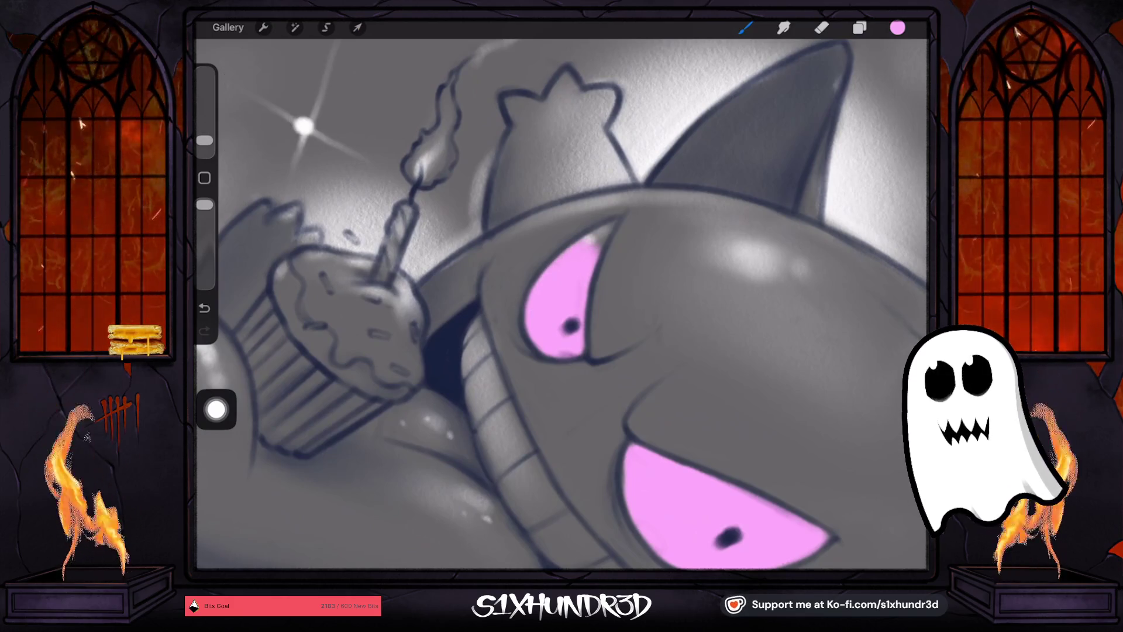
mouse_move(591, 263)
left_mouse_down()
mouse_move(608, 233)
mouse_move(570, 252)
mouse_move(598, 237)
left_mouse_up()
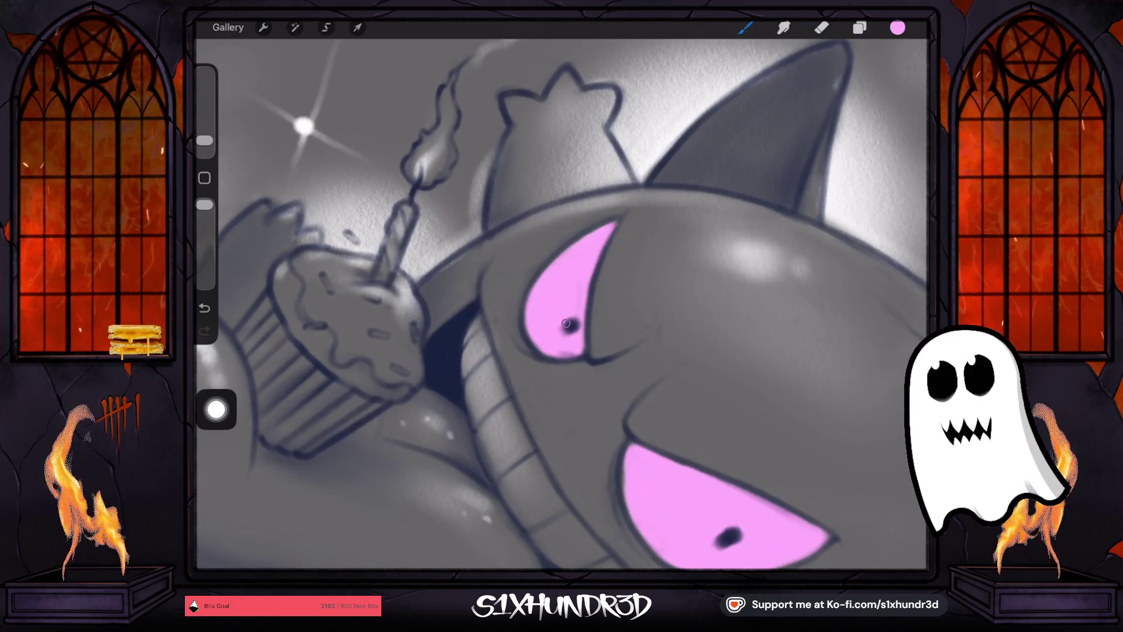
mouse_move(566, 323)
left_mouse_down()
mouse_move(550, 344)
mouse_move(570, 259)
left_mouse_up()
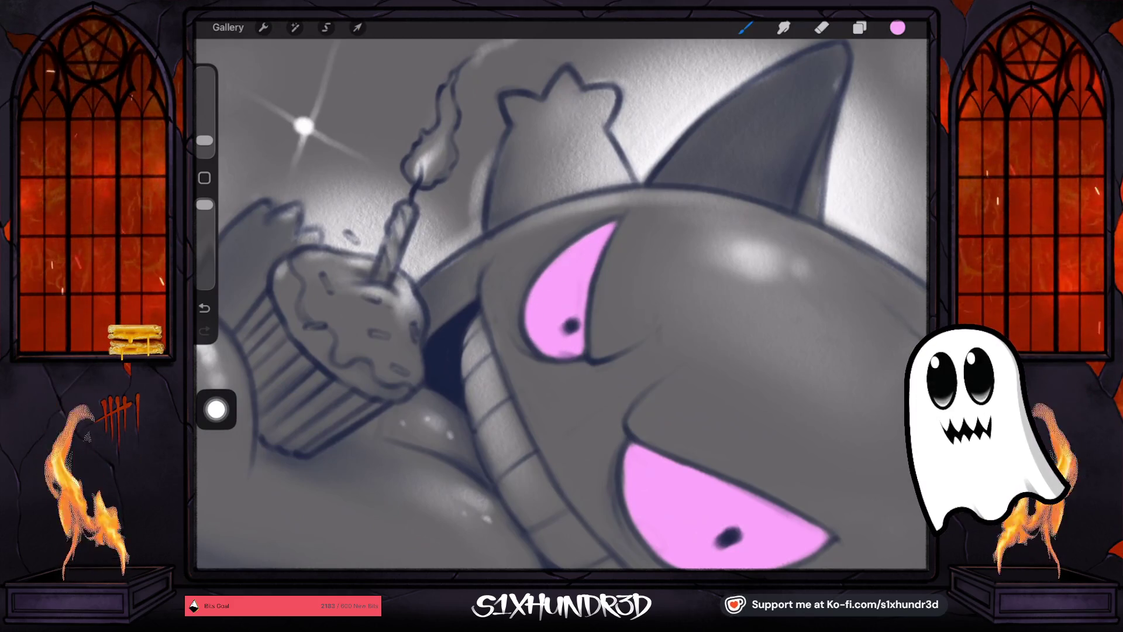
scroll(562, 304, "down", 5)
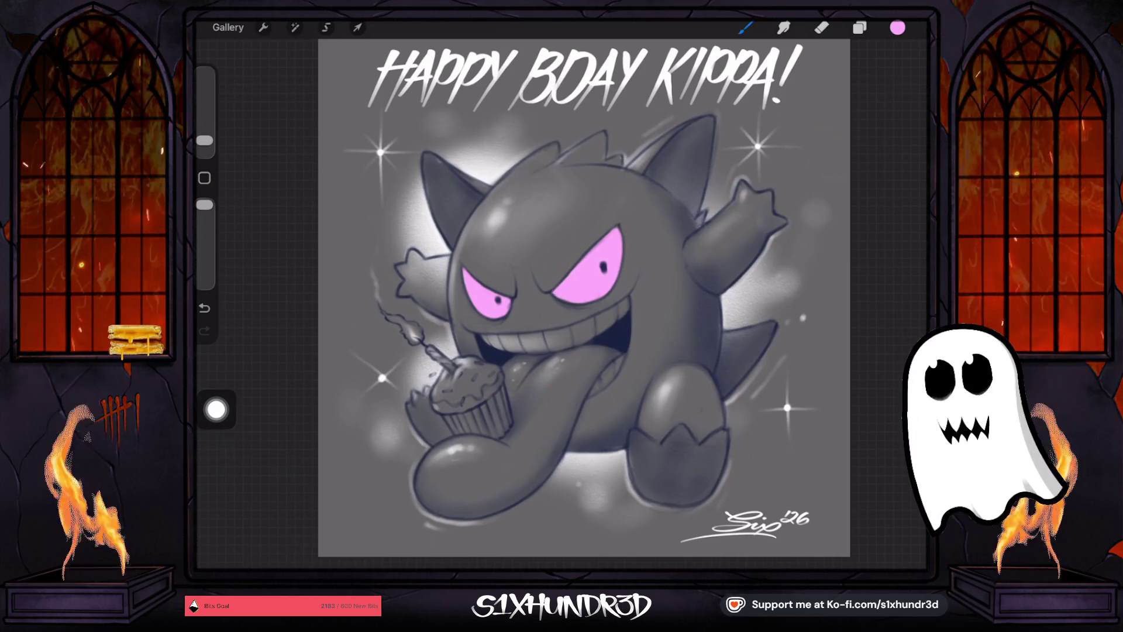
Move Layer 7 below Layer 3 and lower its opacity to about 78%.
left_click(859, 27)
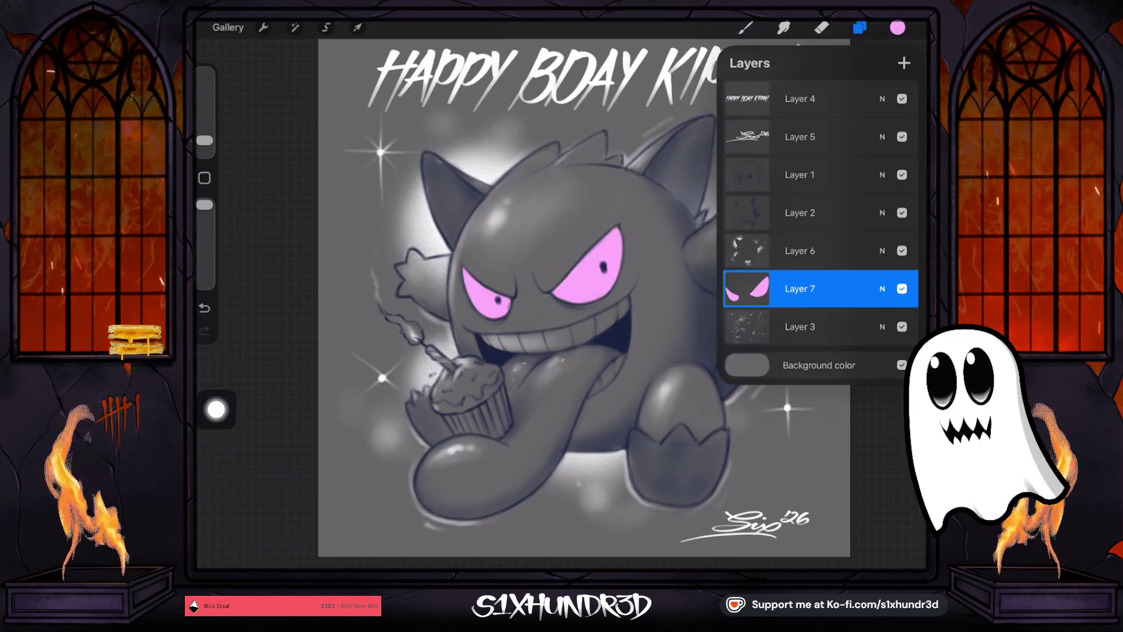
left_click_drag(819, 289, 813, 326)
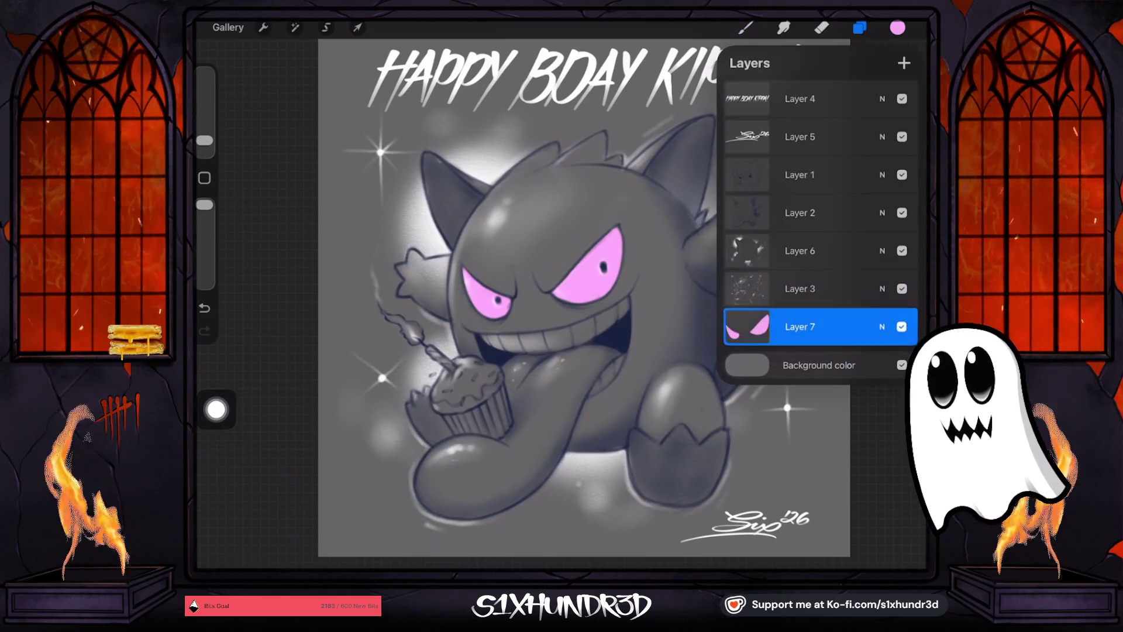
scroll(571, 292, "down", 1)
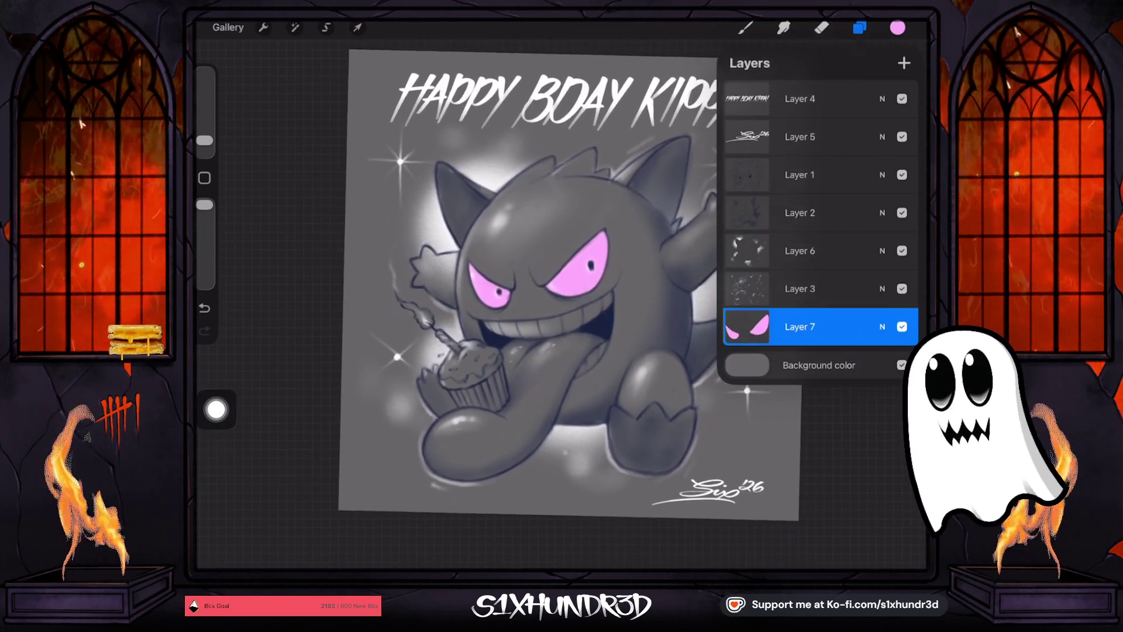
left_click(882, 326)
left_click_drag(903, 338, 865, 339)
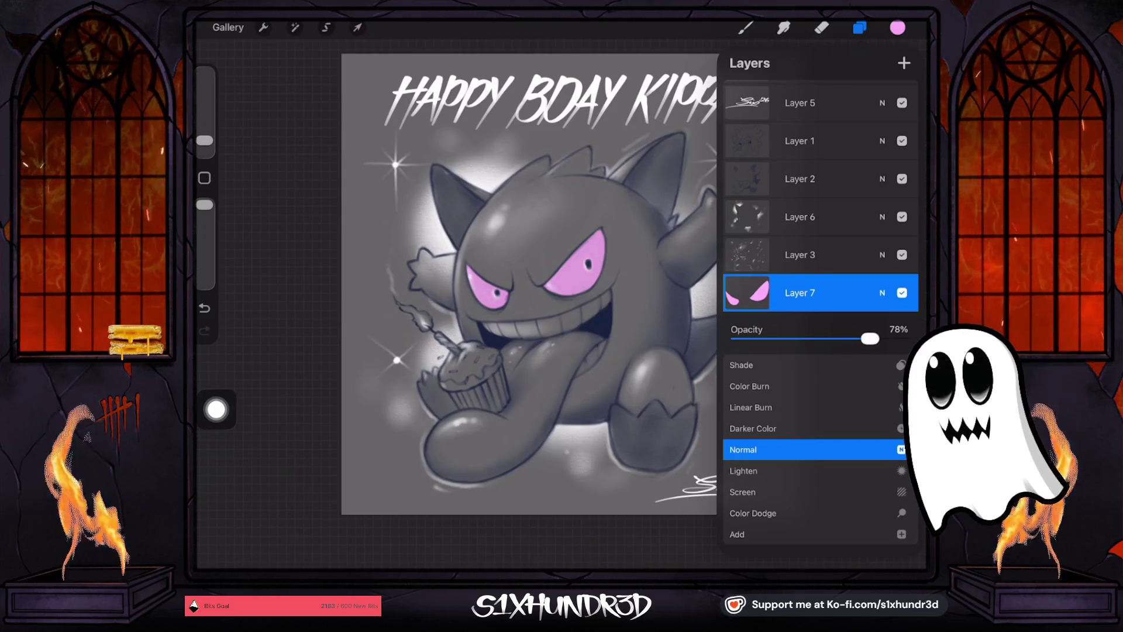
left_click(882, 292)
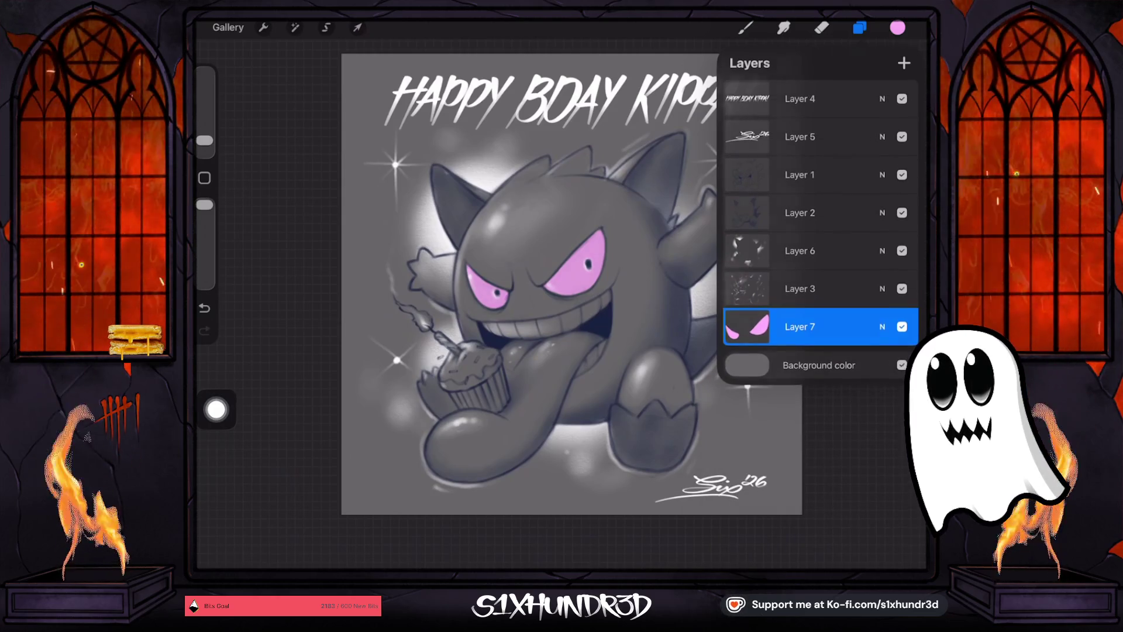
left_click(745, 27)
scroll(570, 285, "up", 2)
scroll(567, 304, "down", 3)
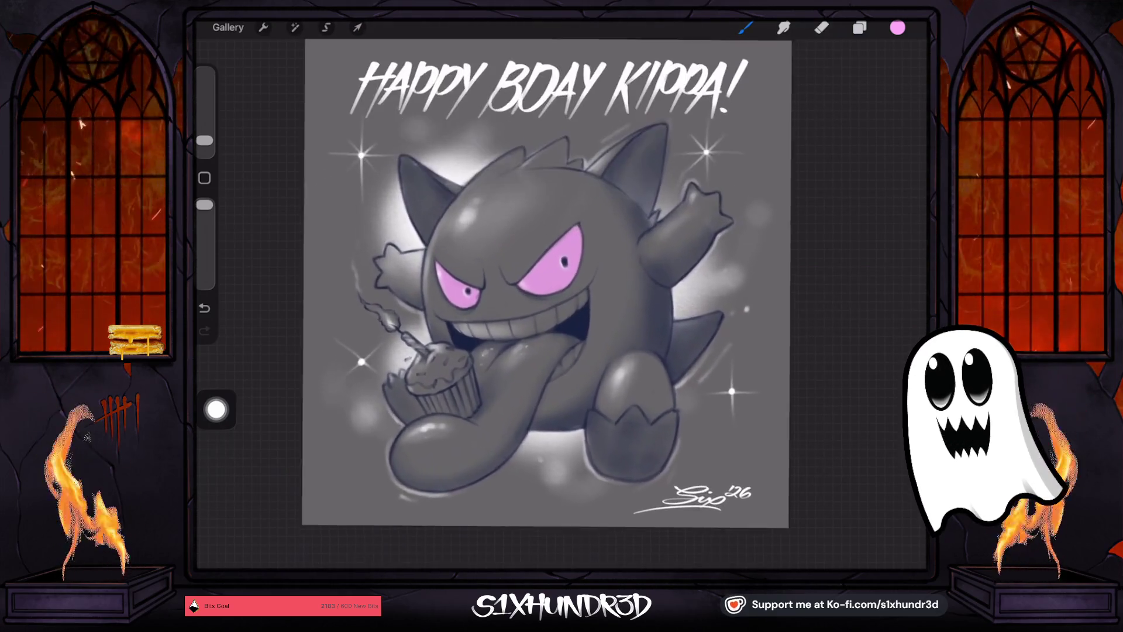
scroll(548, 283, "up", 2)
Choose white as the colour and make Layer 3 the active layer.
left_click(897, 27)
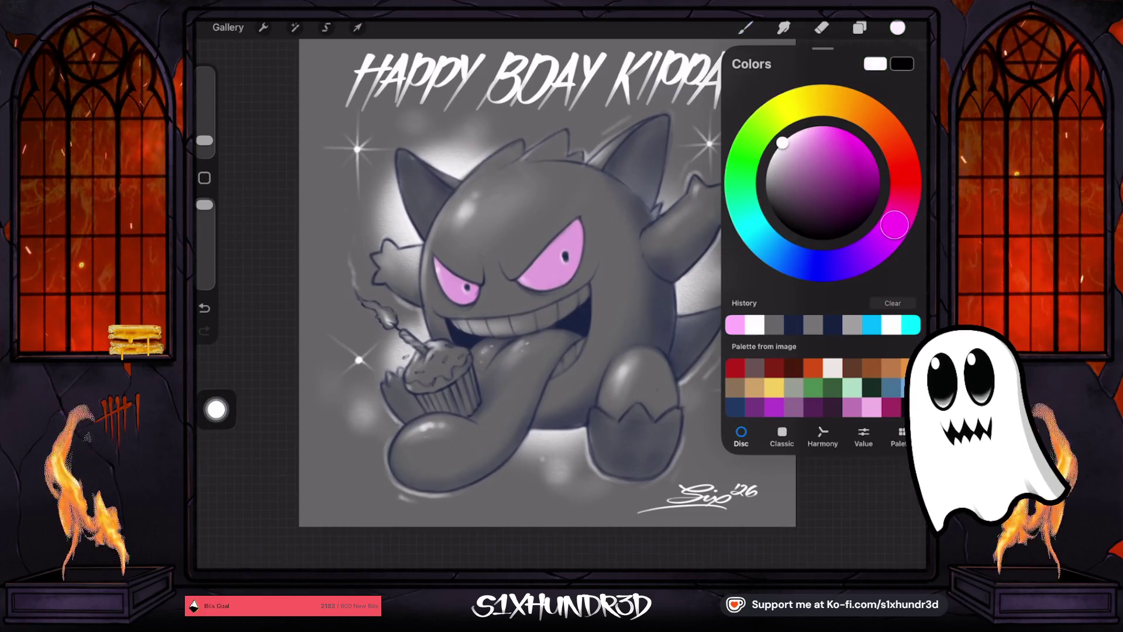
left_click(860, 28)
left_click(799, 288)
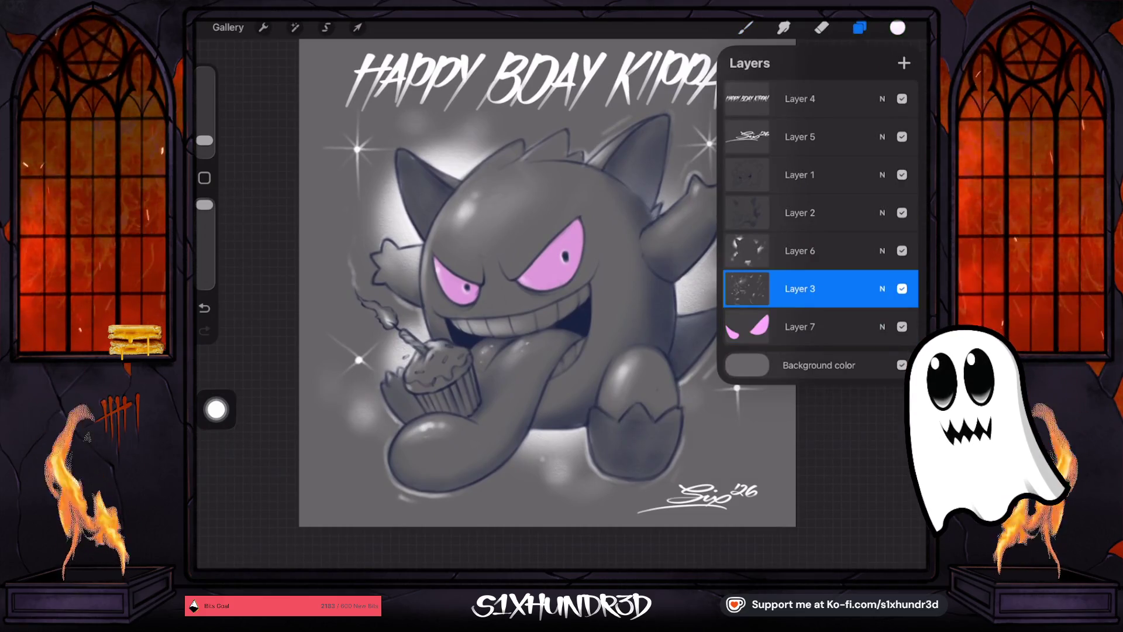
left_click(745, 28)
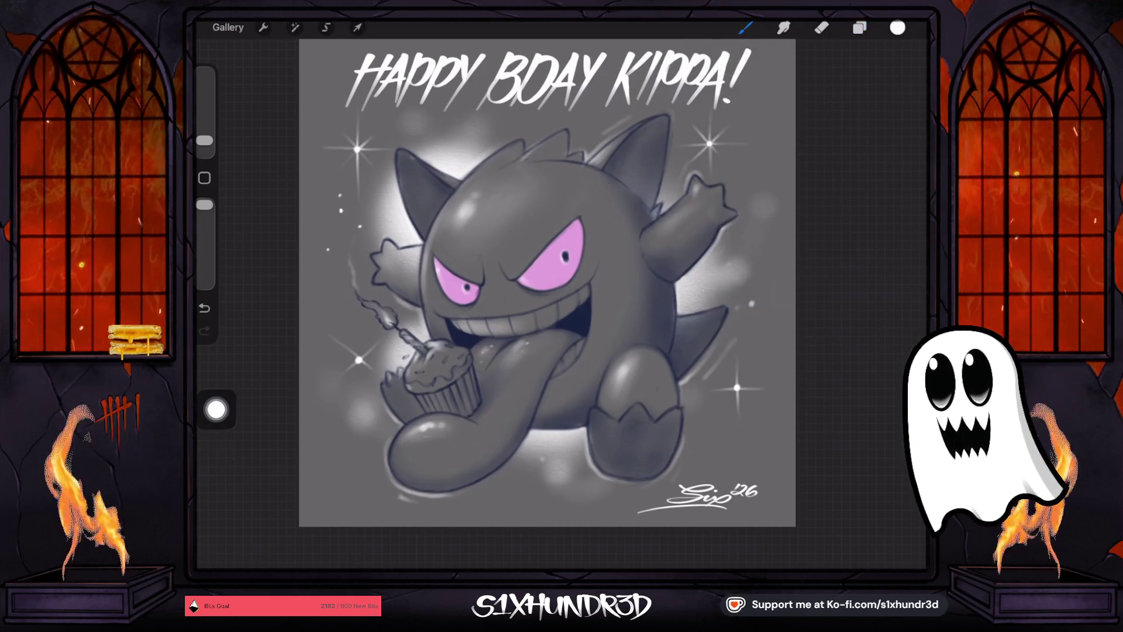
Dab ten small white sparkle dots around Gengar, the cupcake and the upper right.
left_click(506, 483)
left_click(517, 491)
left_click(488, 506)
left_click(745, 245)
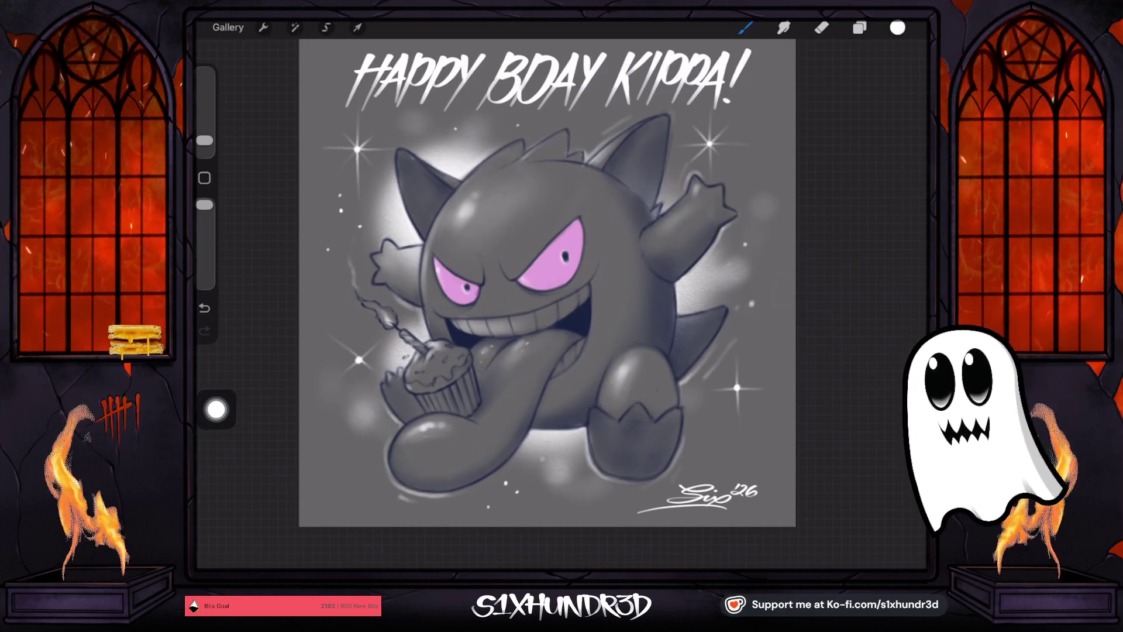
left_click(750, 265)
left_click(334, 437)
left_click(753, 130)
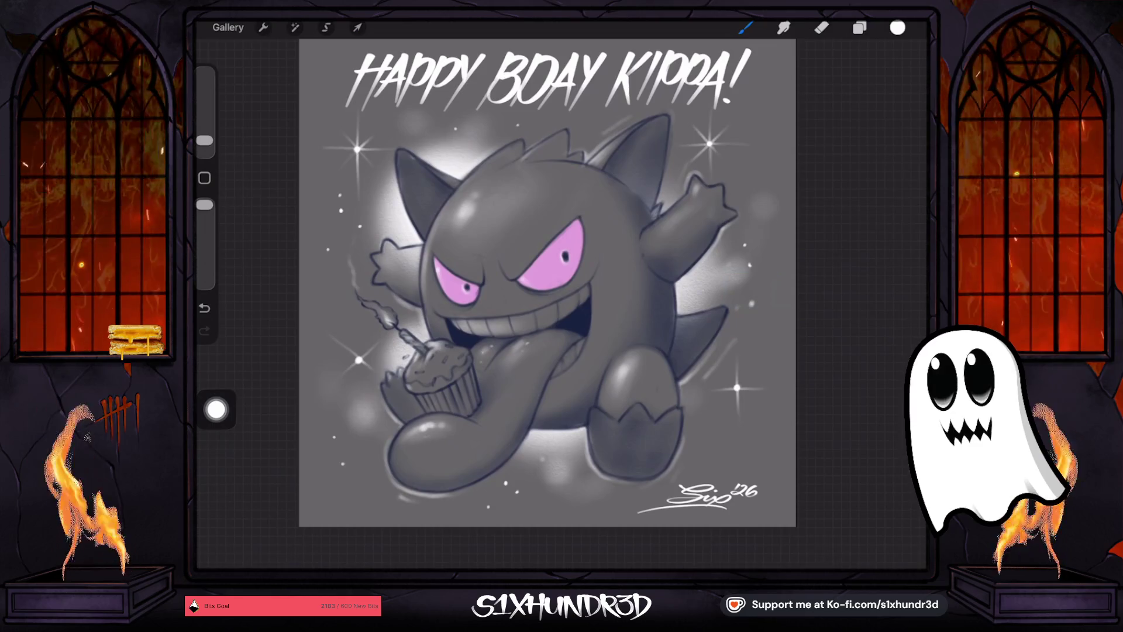
left_click(743, 160)
left_click(342, 464)
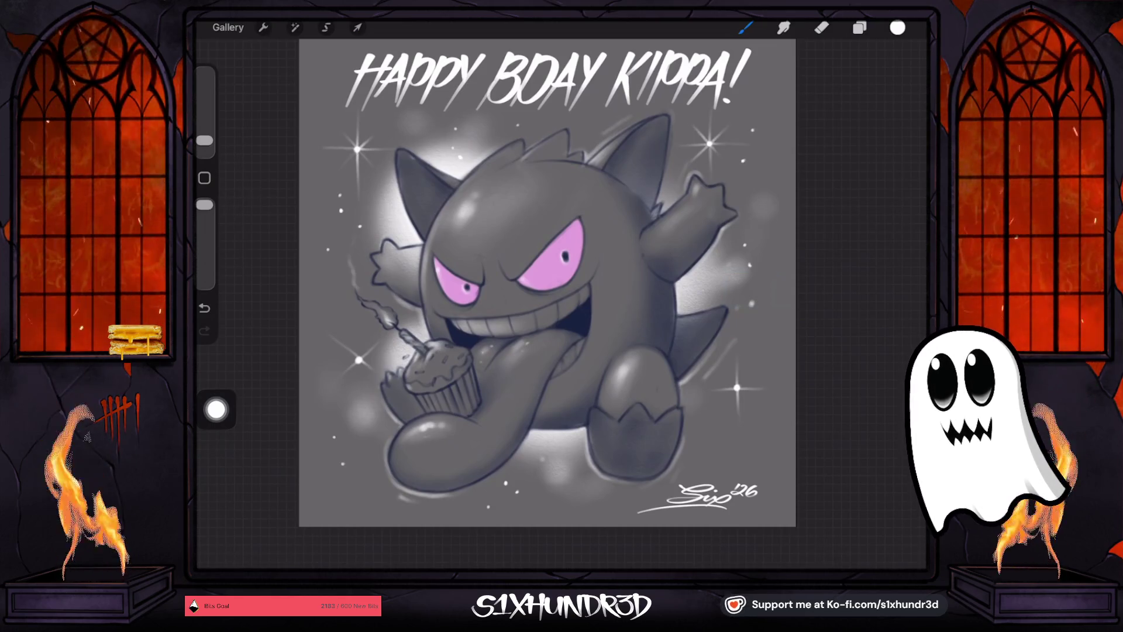
left_click(701, 424)
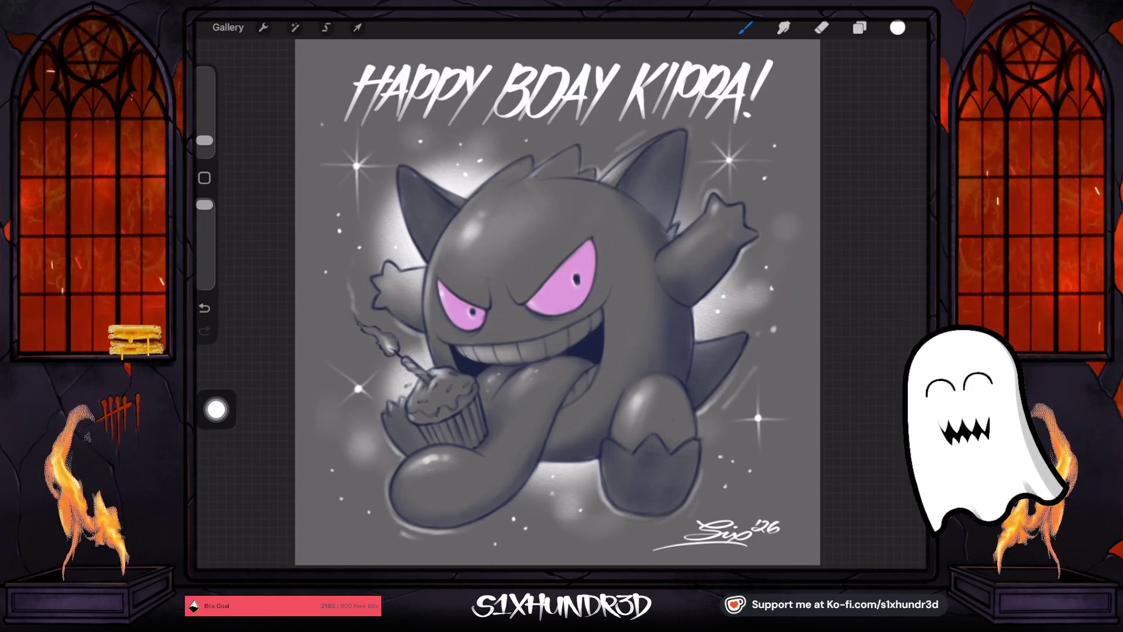
Export the artwork as an image from Share, then go back to the gallery.
left_click(263, 28)
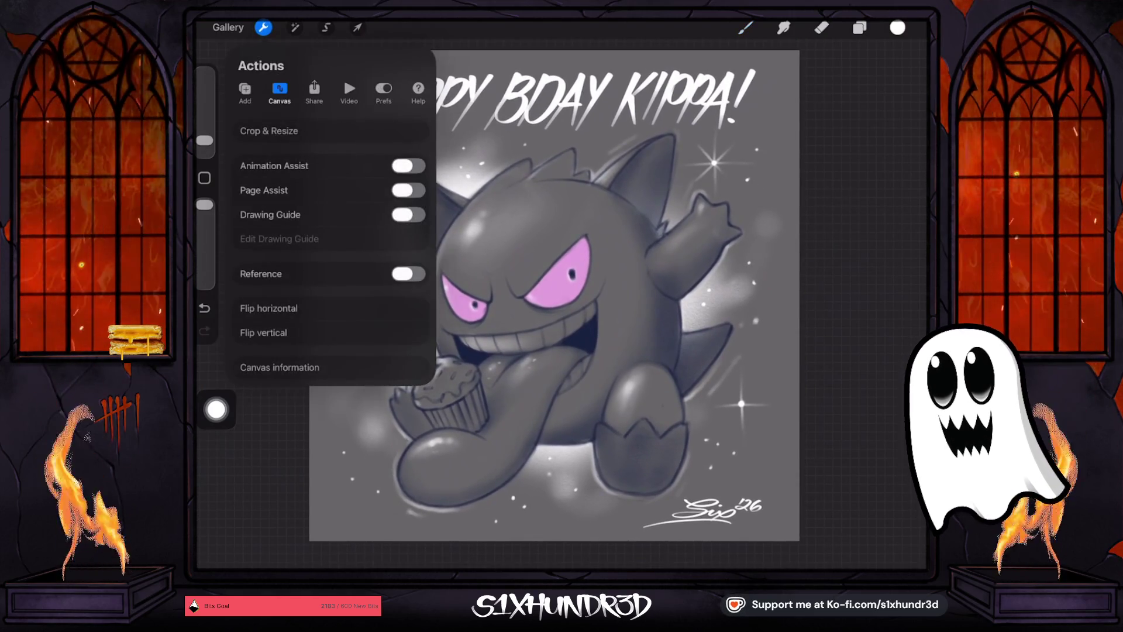
left_click(314, 90)
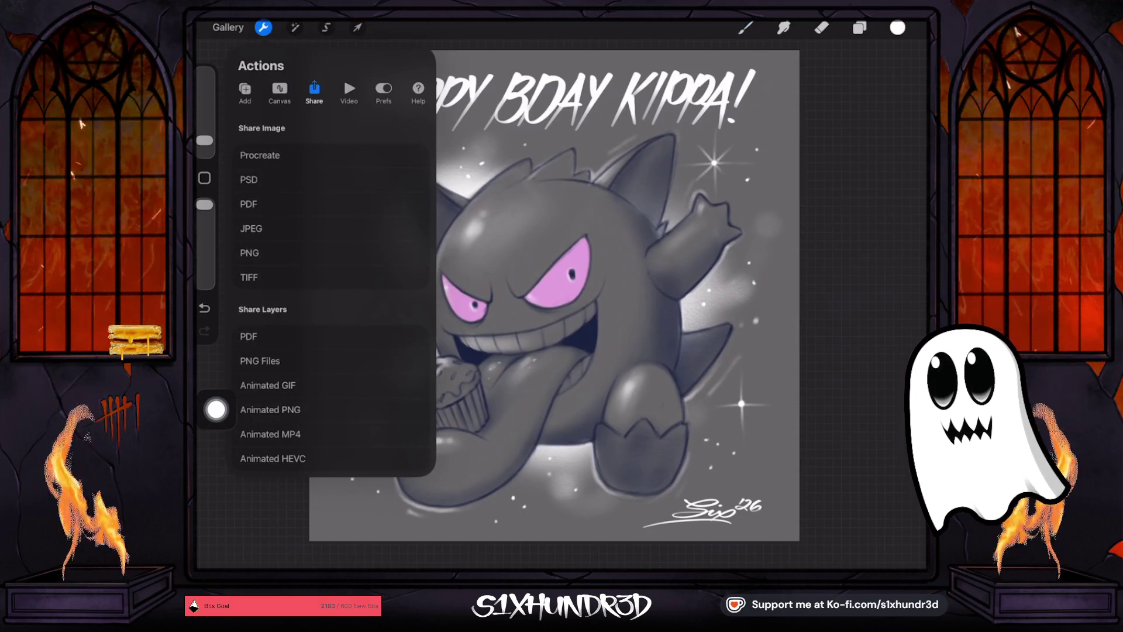
left_click(250, 253)
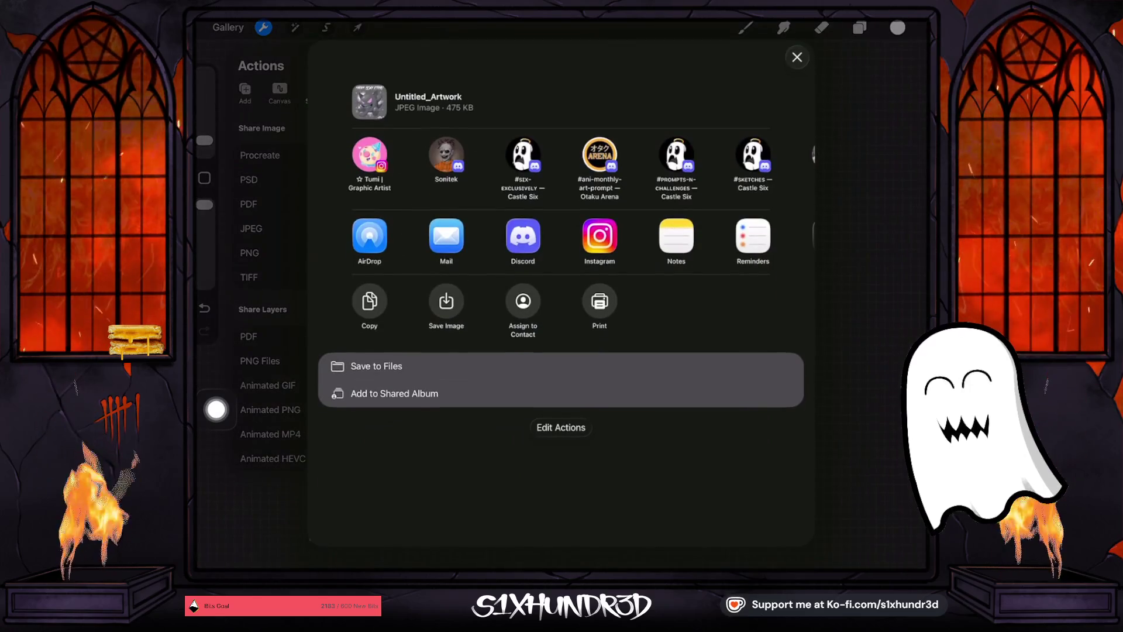
left_click(797, 52)
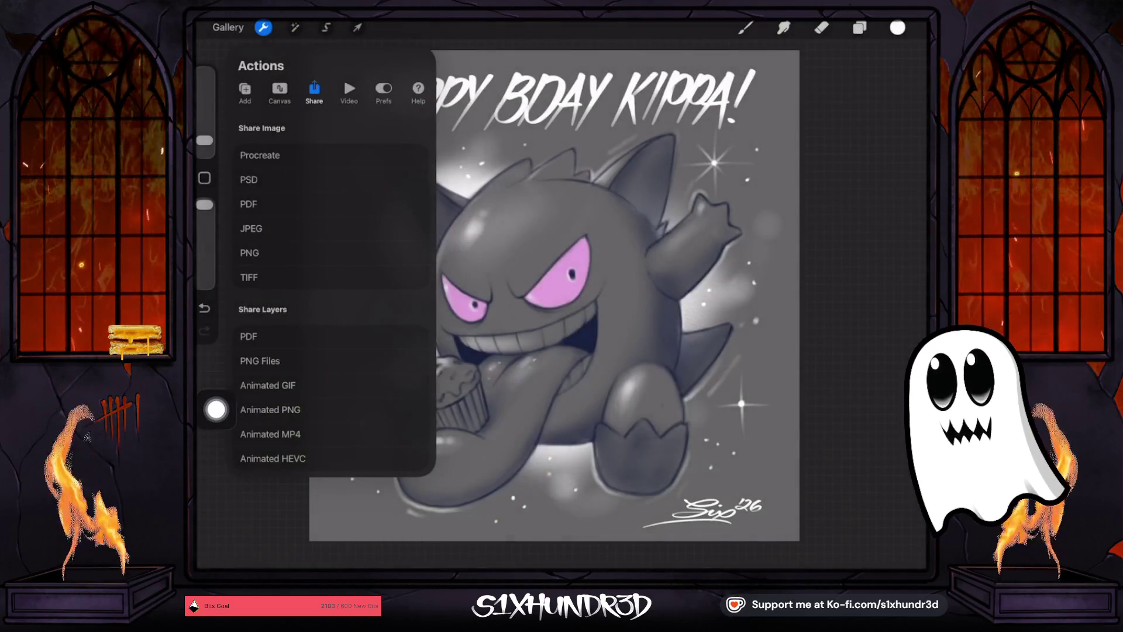
left_click(263, 27)
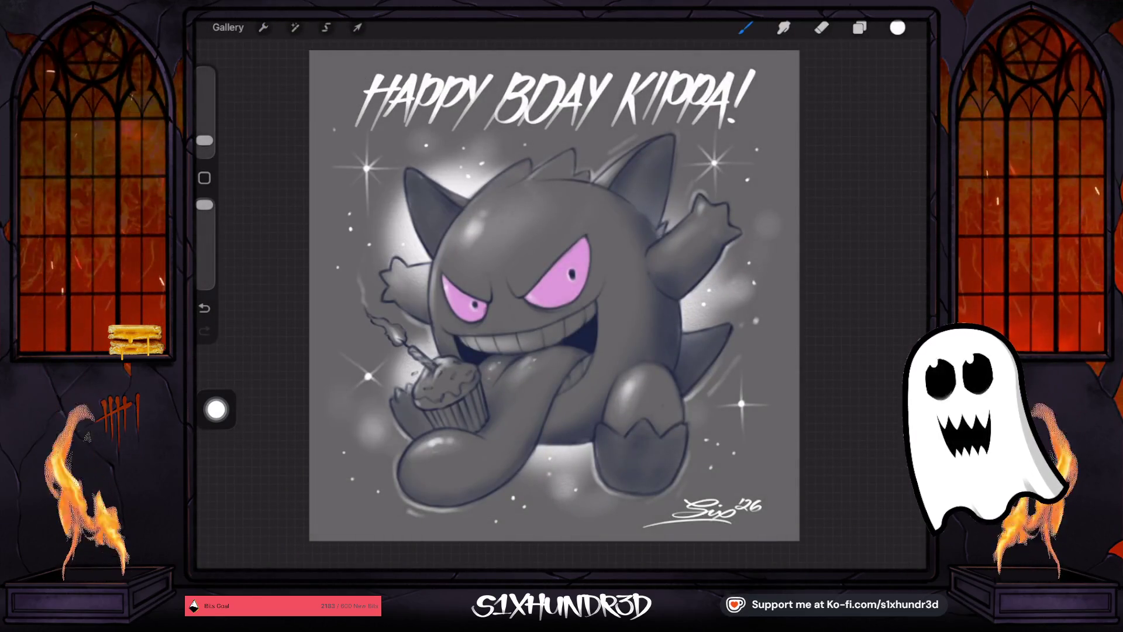
left_click(227, 27)
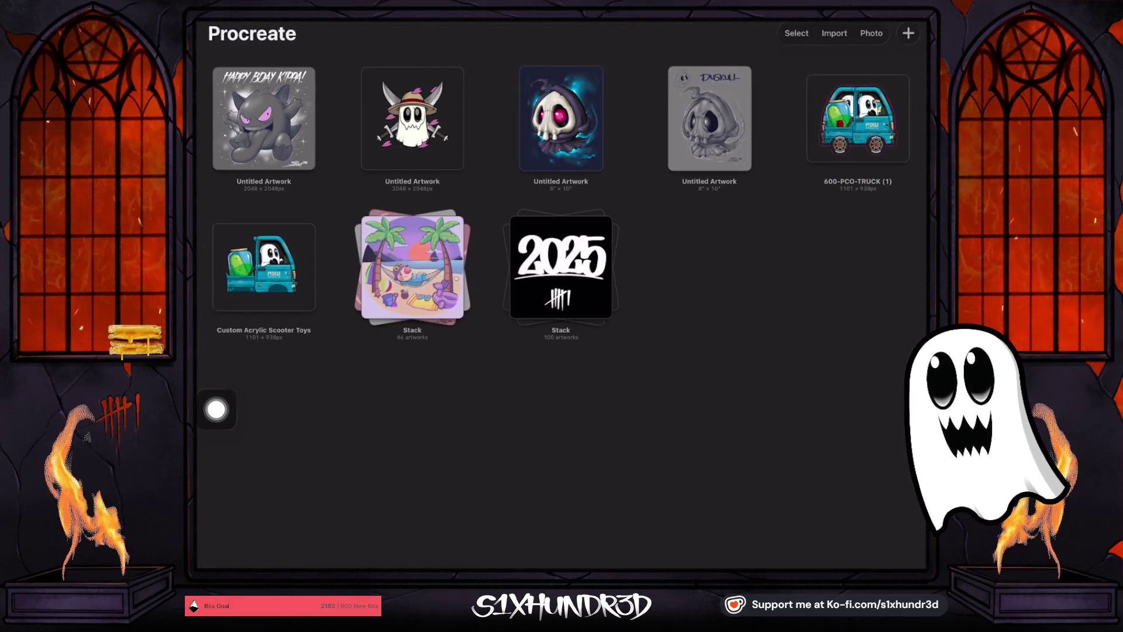
left_click(561, 119)
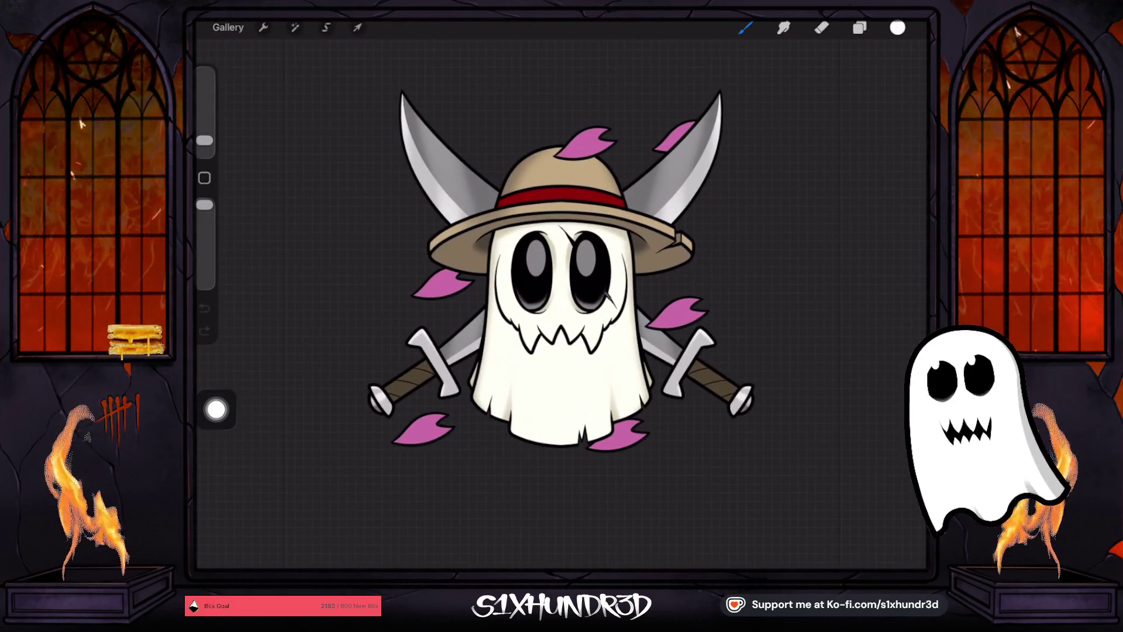
scroll(555, 275, "up", 3)
scroll(555, 281, "down", 2)
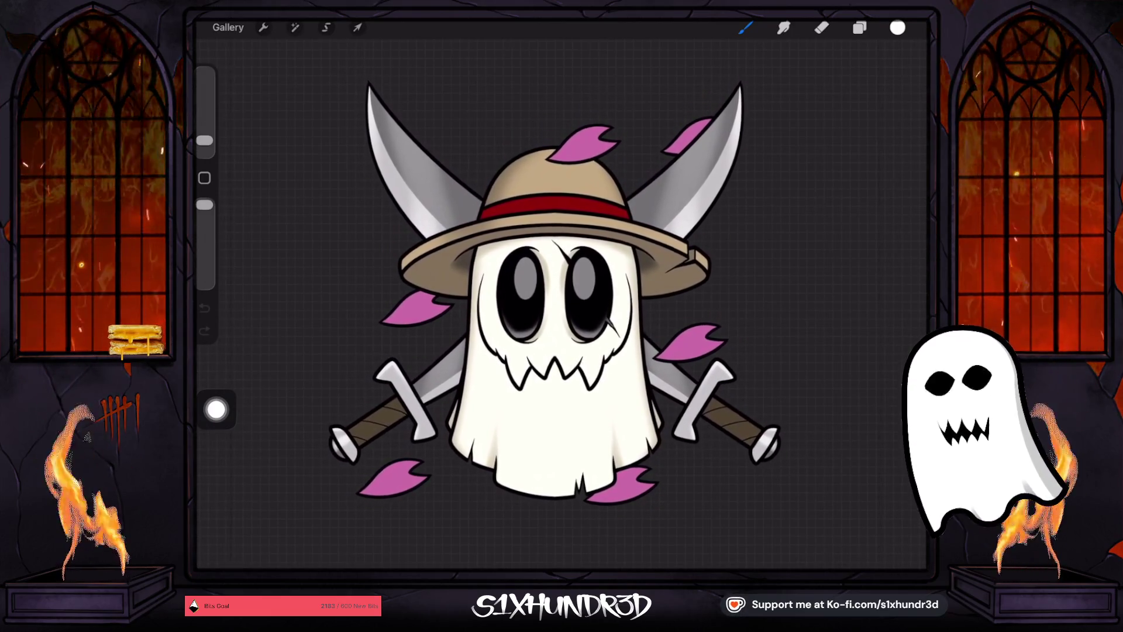
left_click(228, 27)
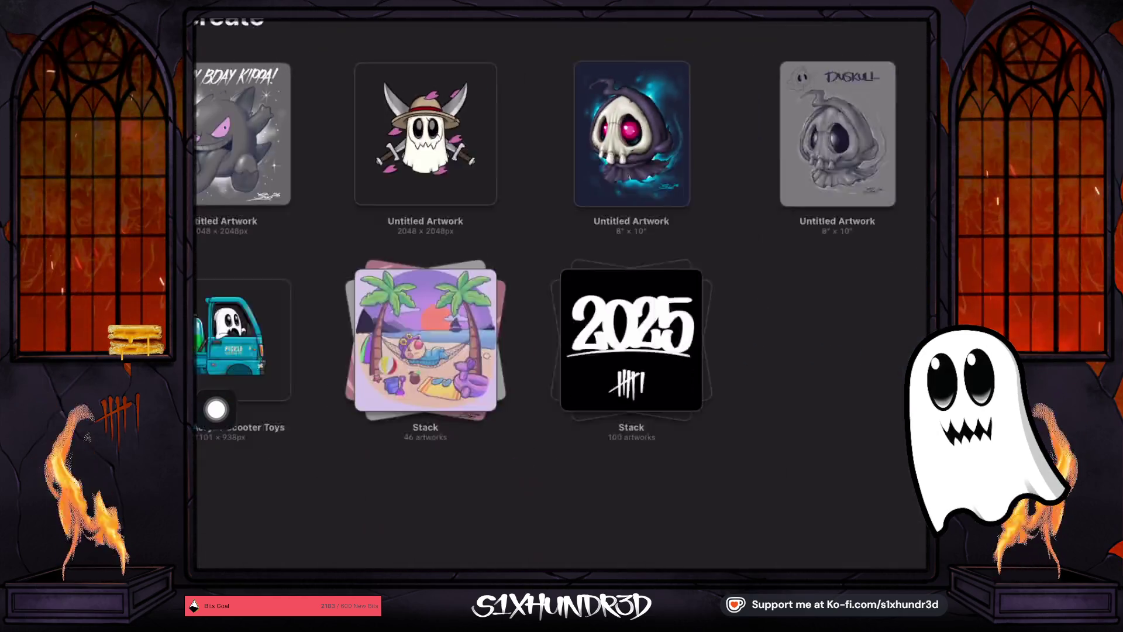
Look over the hooded-skull painting, then open the grey Duskull sketch from the gallery.
left_click(561, 119)
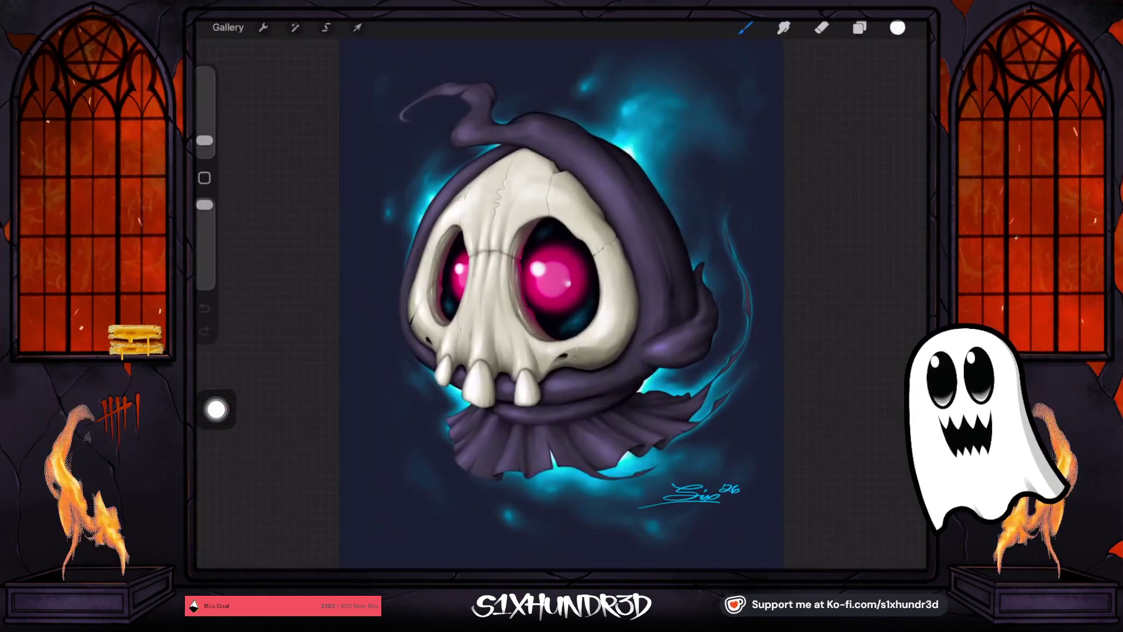
scroll(561, 292, "up", 5)
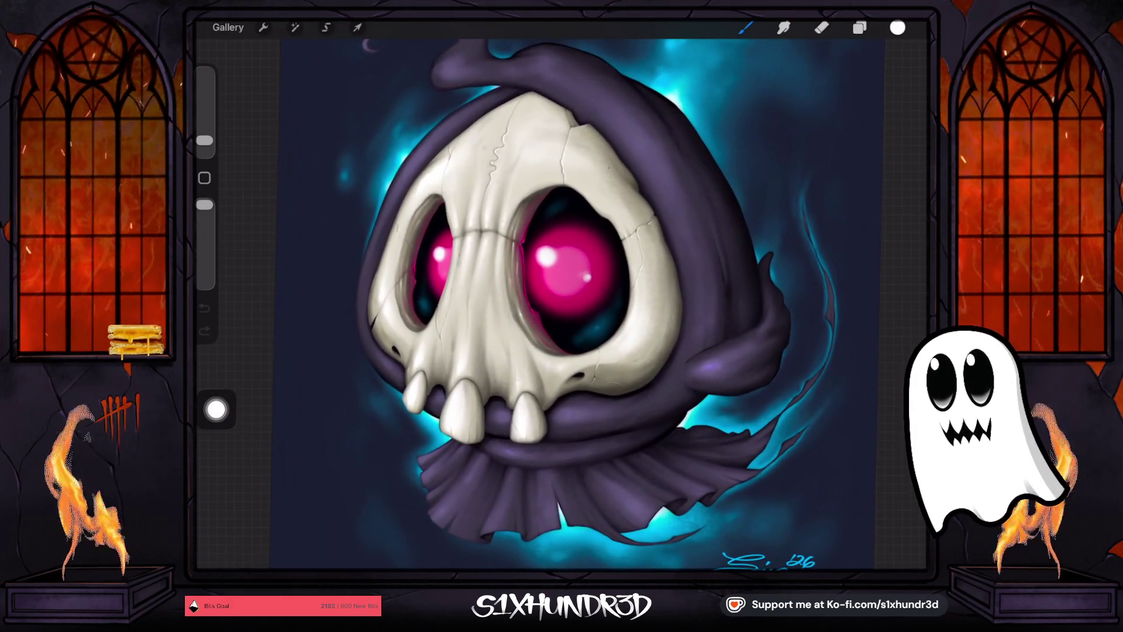
scroll(562, 293, "up", 1)
scroll(561, 292, "down", 3)
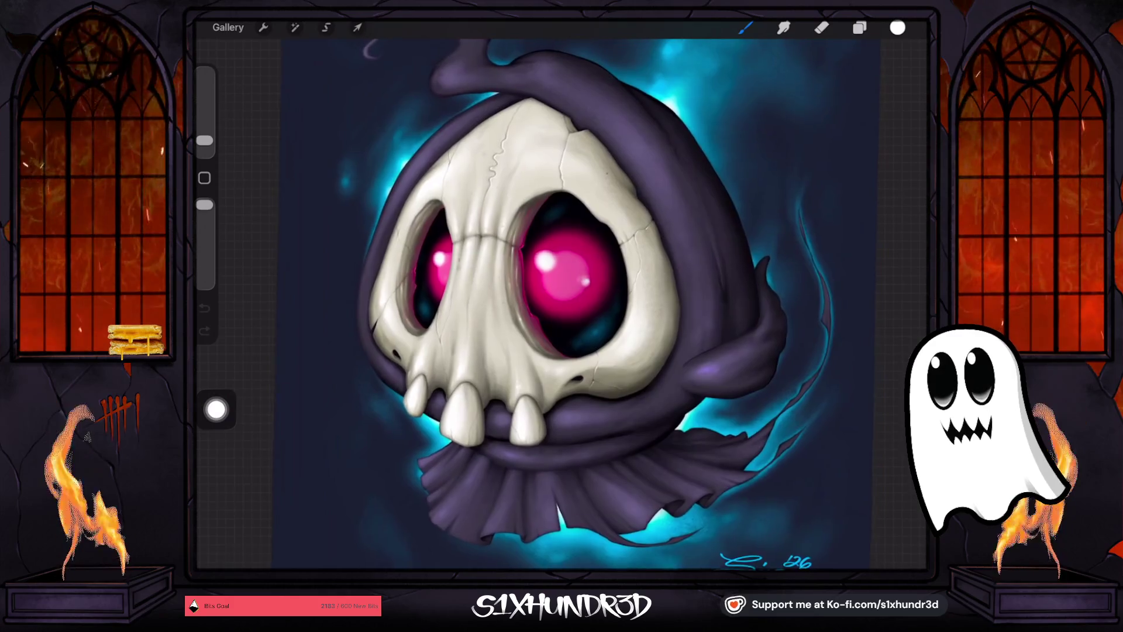
scroll(562, 304, "down", 2)
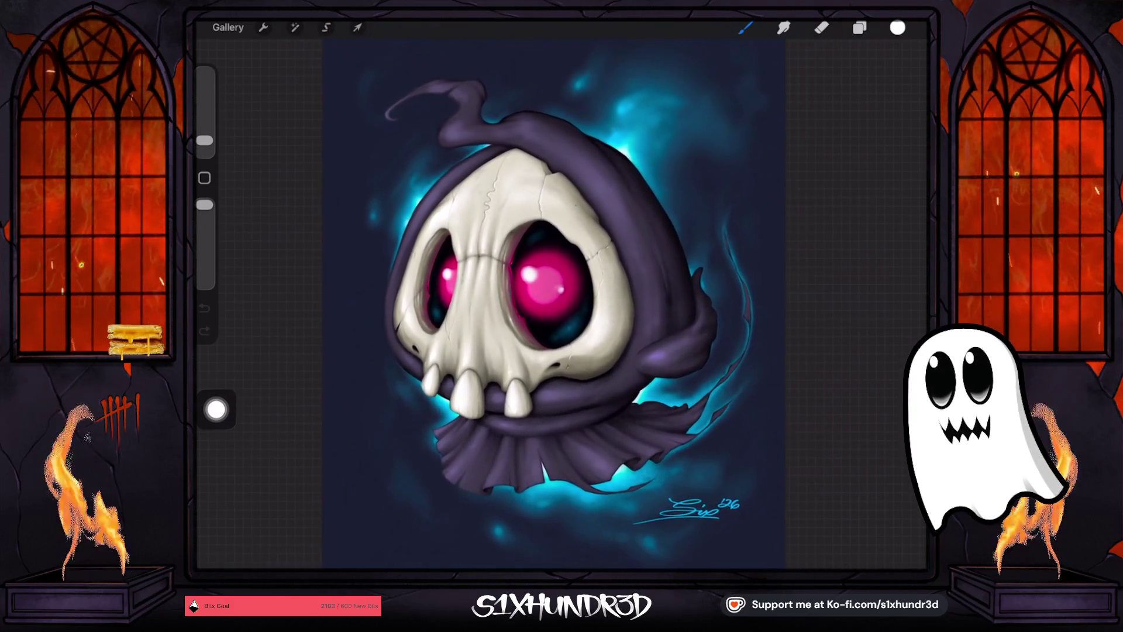
left_click(228, 28)
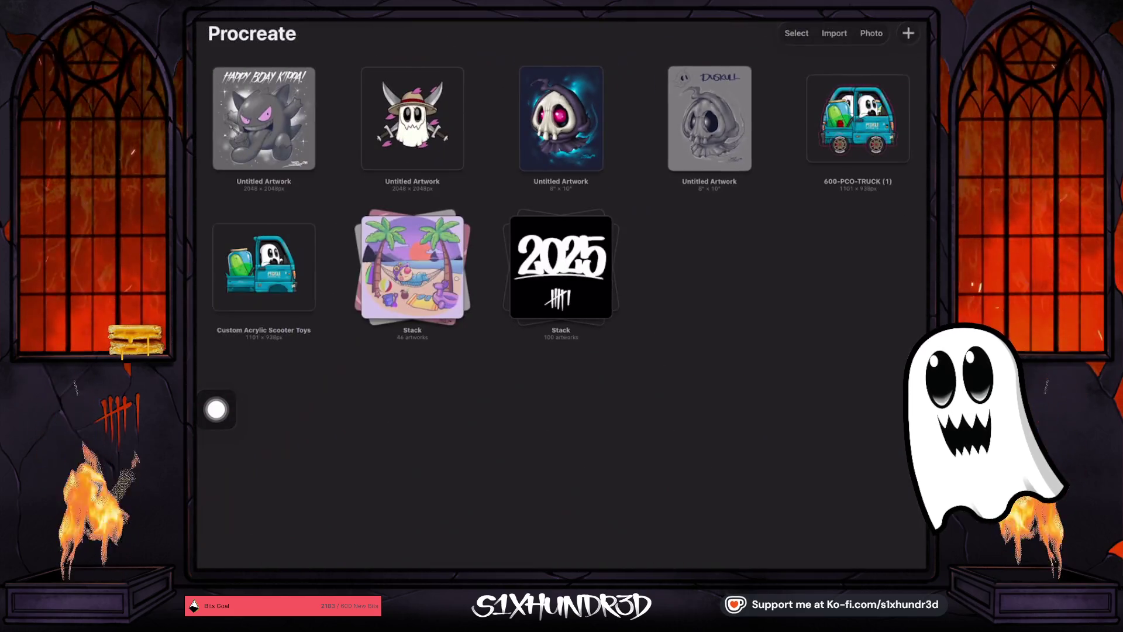
left_click(709, 118)
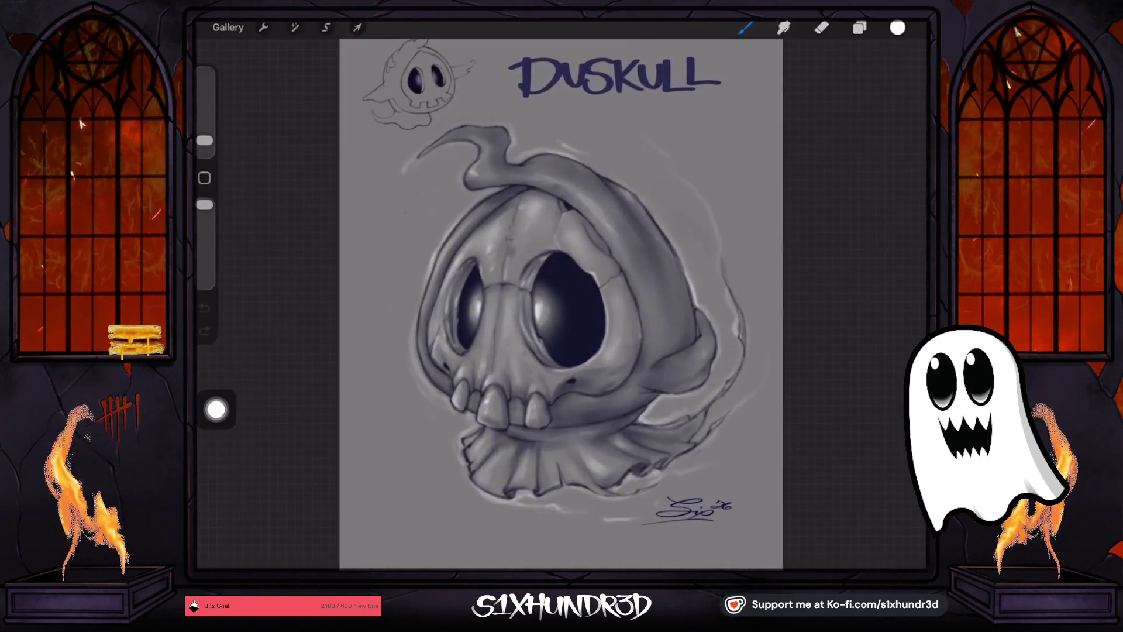
Turn on the top New group's visibility and open the group options.
left_click(859, 28)
left_click(902, 102)
left_click(746, 147)
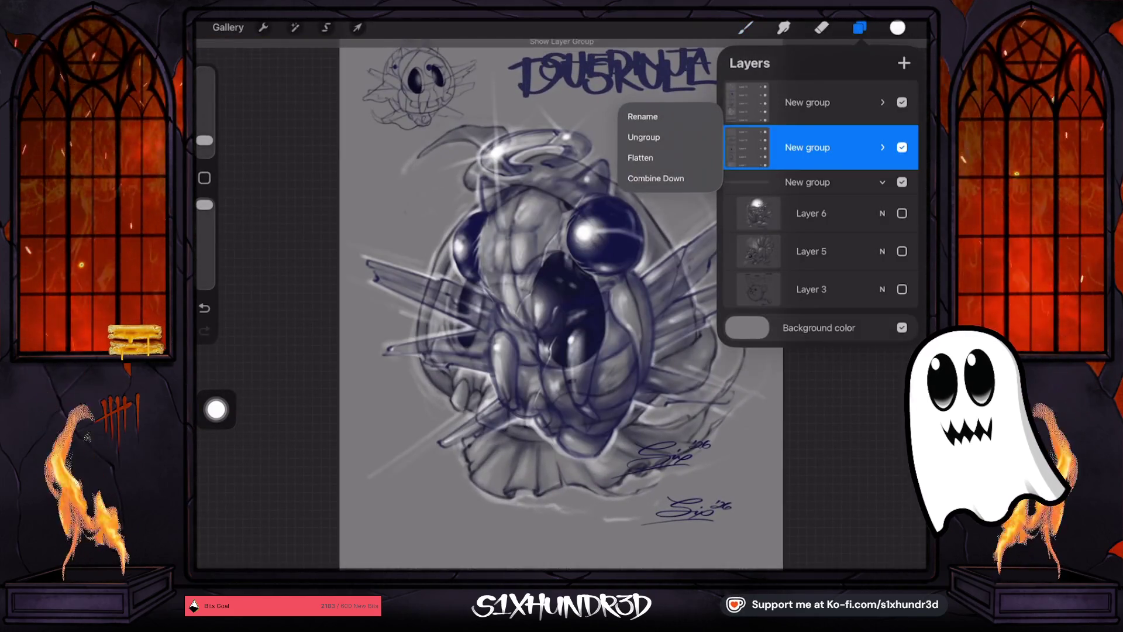
left_click(747, 146)
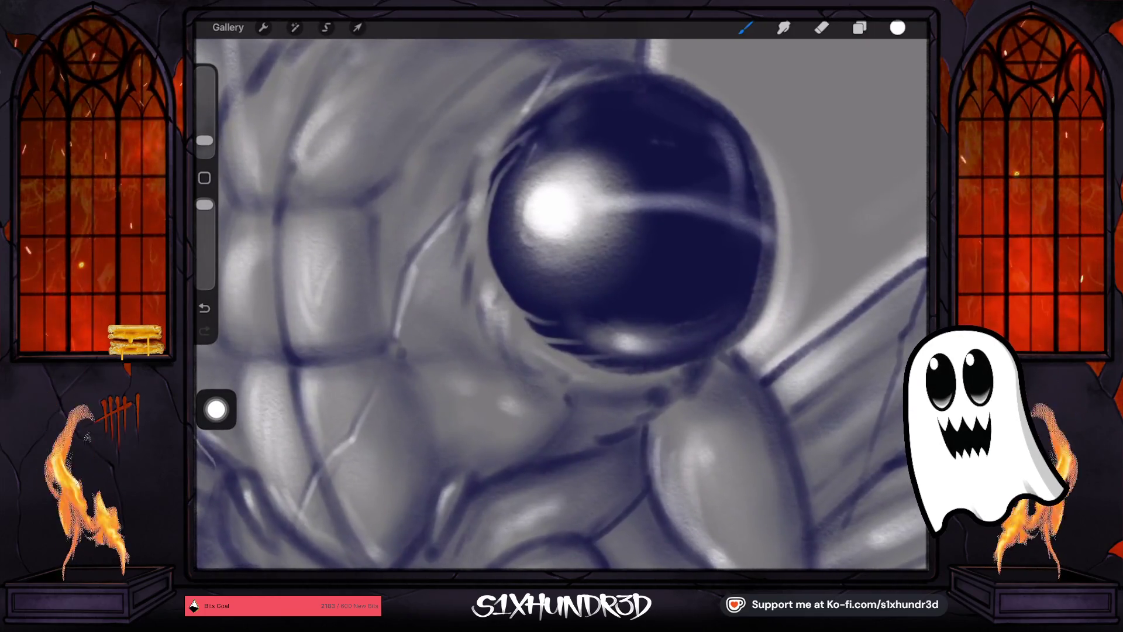
Pan around the Shedinja drawing, then go back to the gallery.
scroll(561, 304, "down", 3)
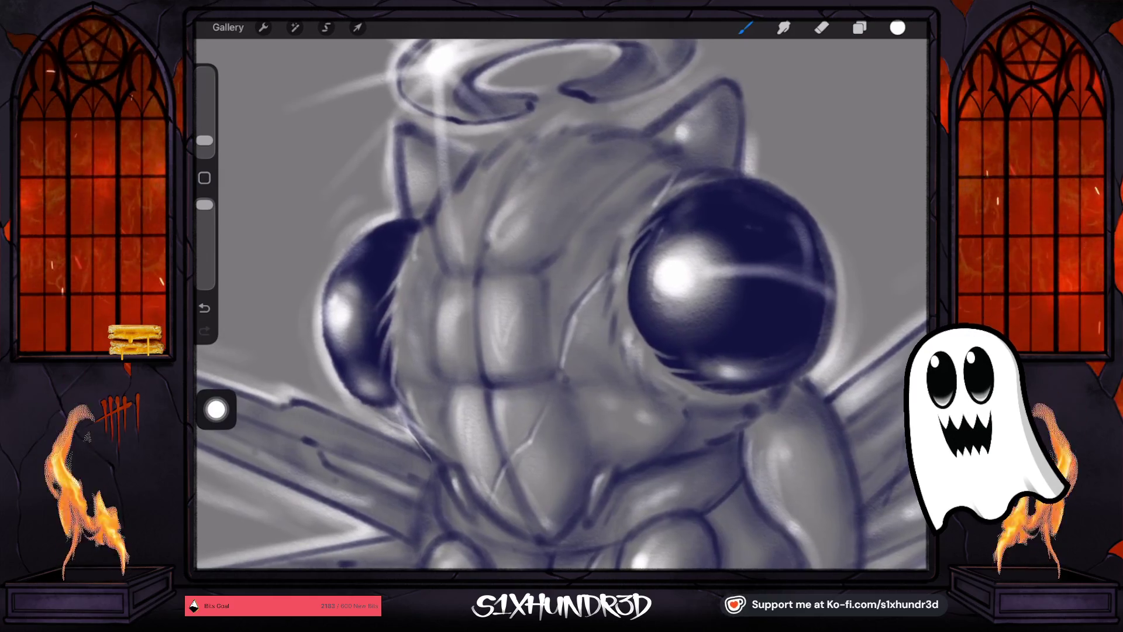
scroll(561, 304, "up", 2)
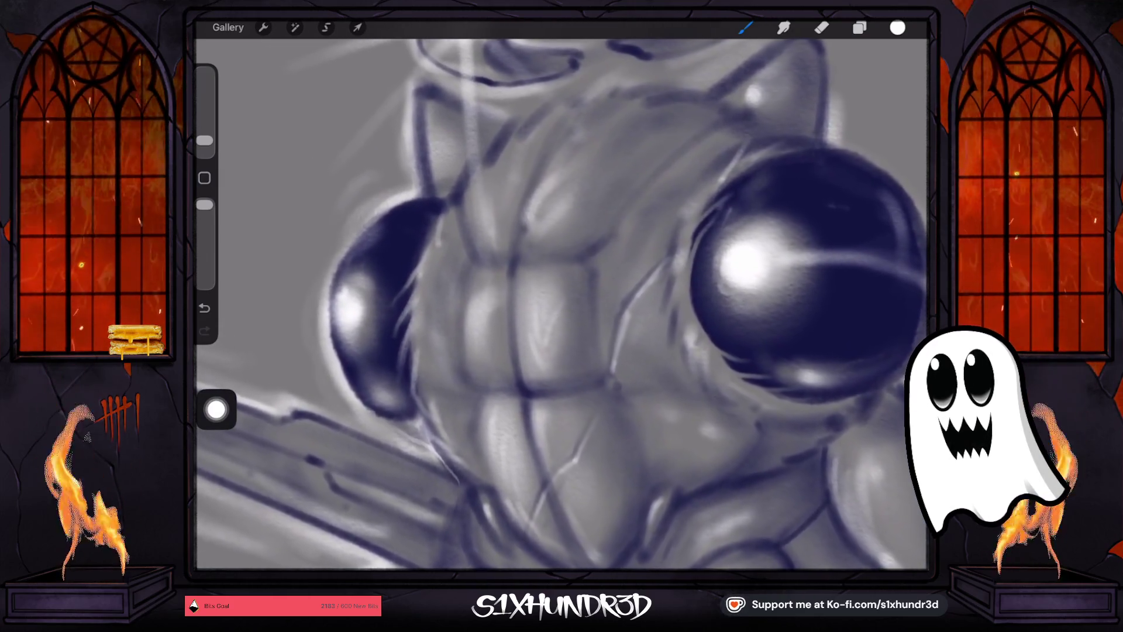
scroll(561, 304, "down", 2)
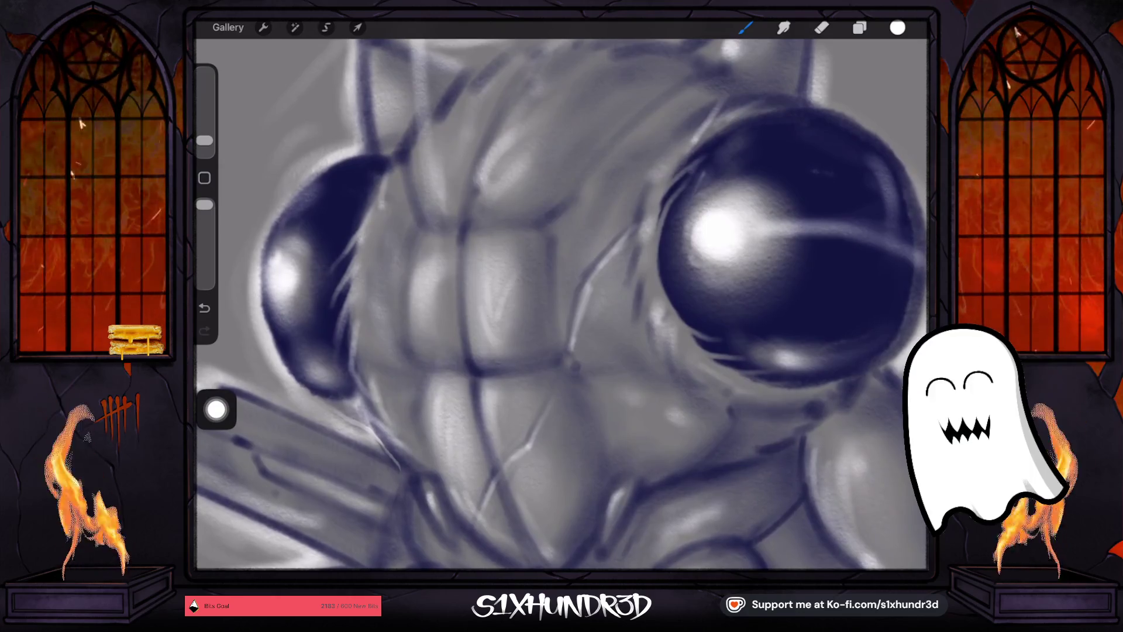
scroll(561, 304, "down", 1)
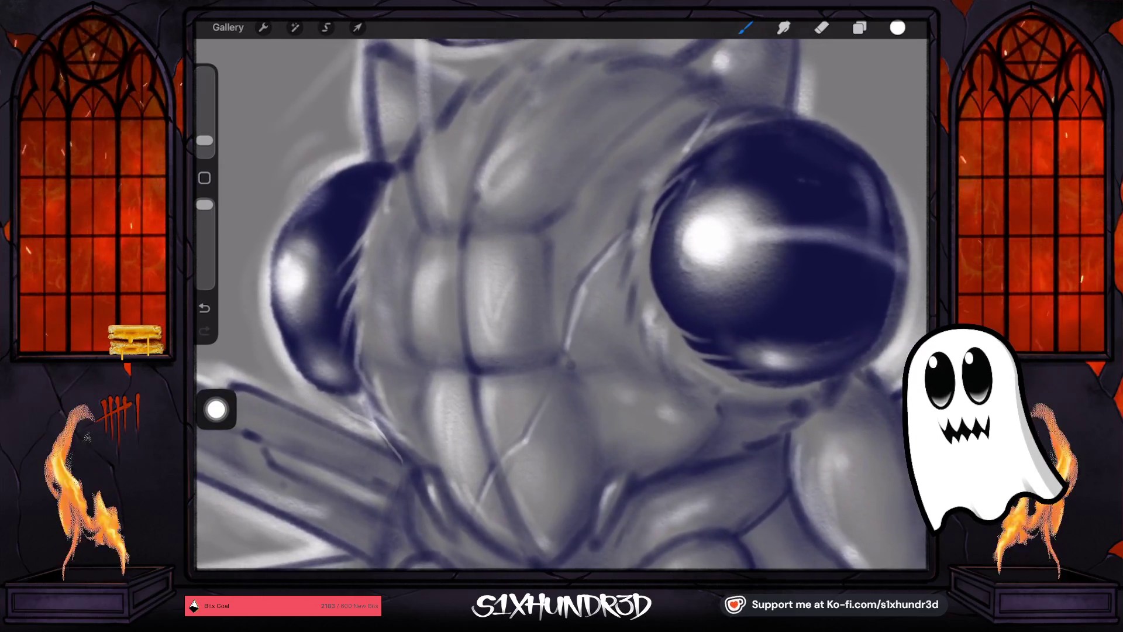
scroll(561, 304, "down", 2)
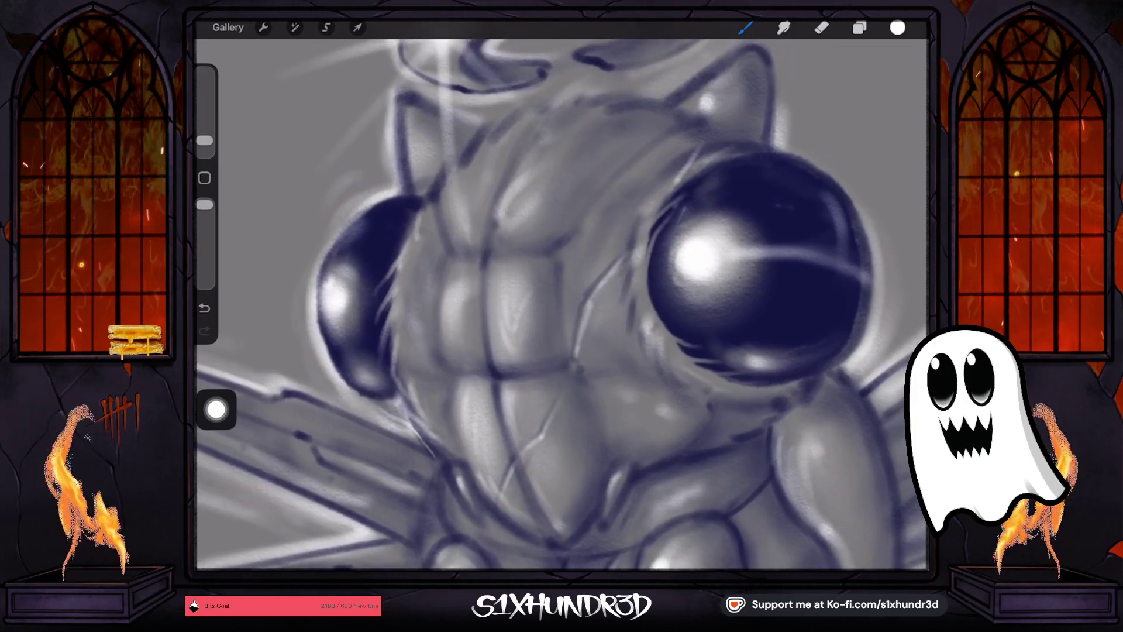
scroll(561, 304, "down", 3)
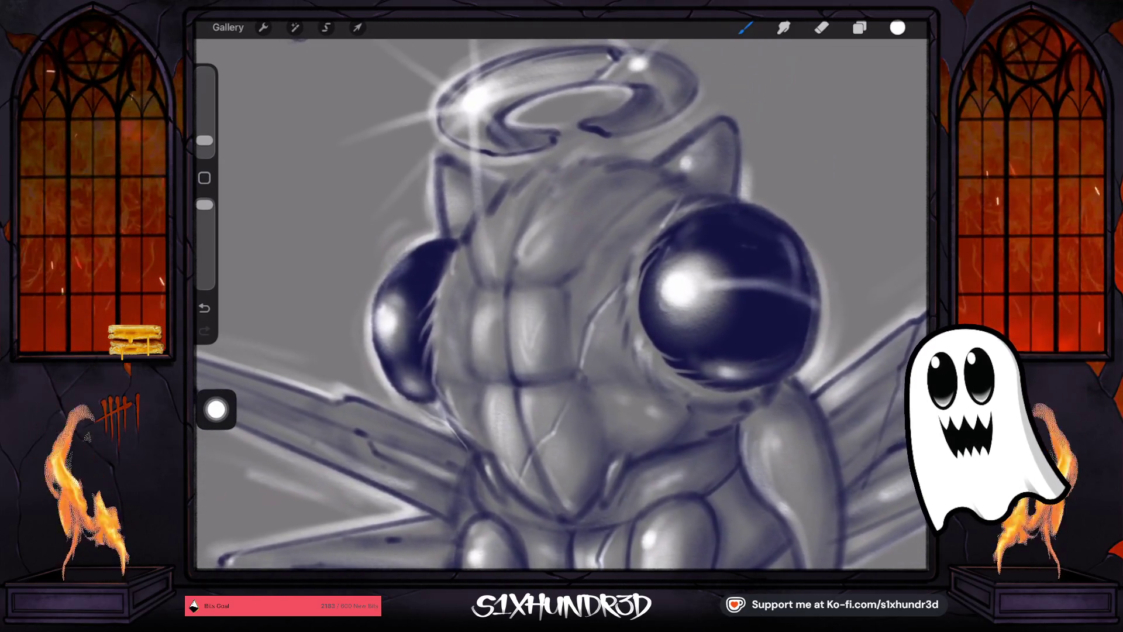
scroll(562, 304, "down", 5)
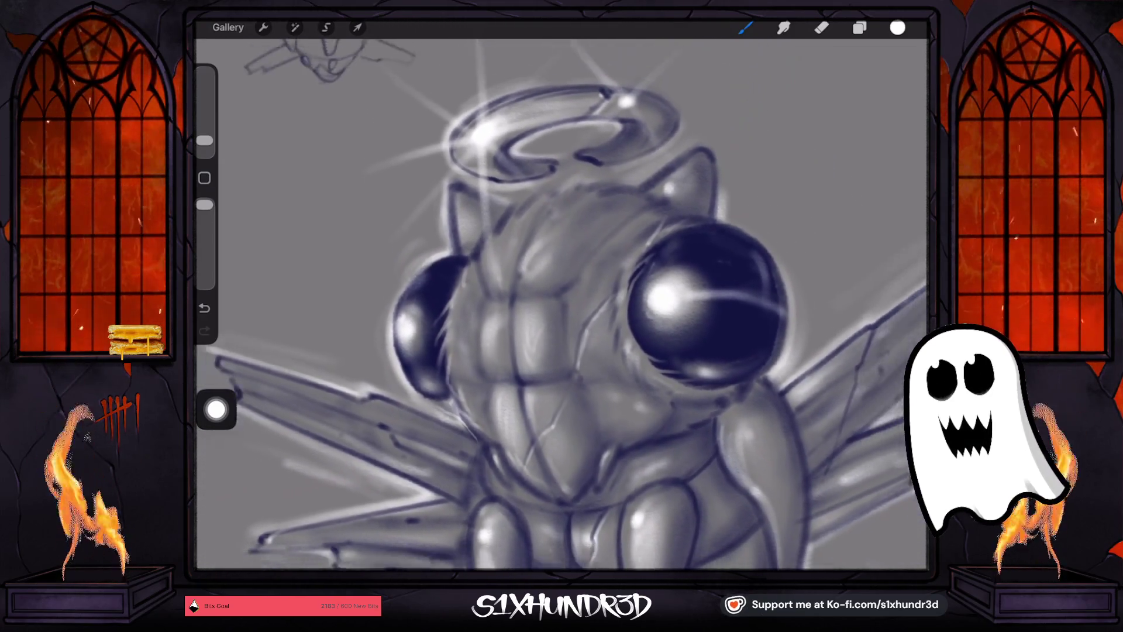
scroll(562, 304, "up", 2)
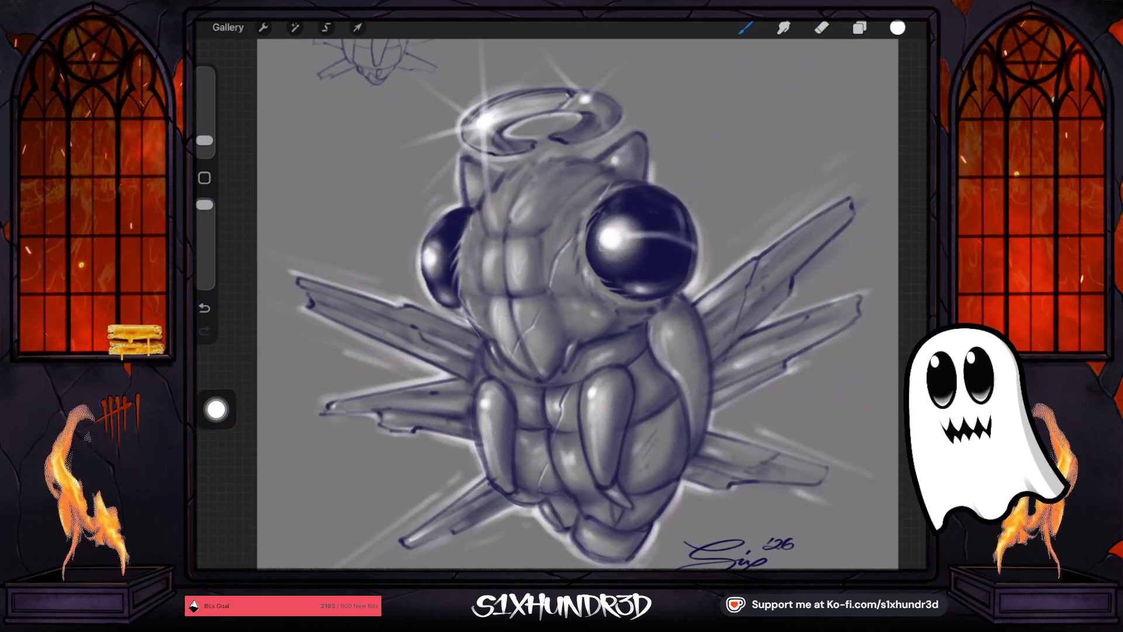
left_click(228, 27)
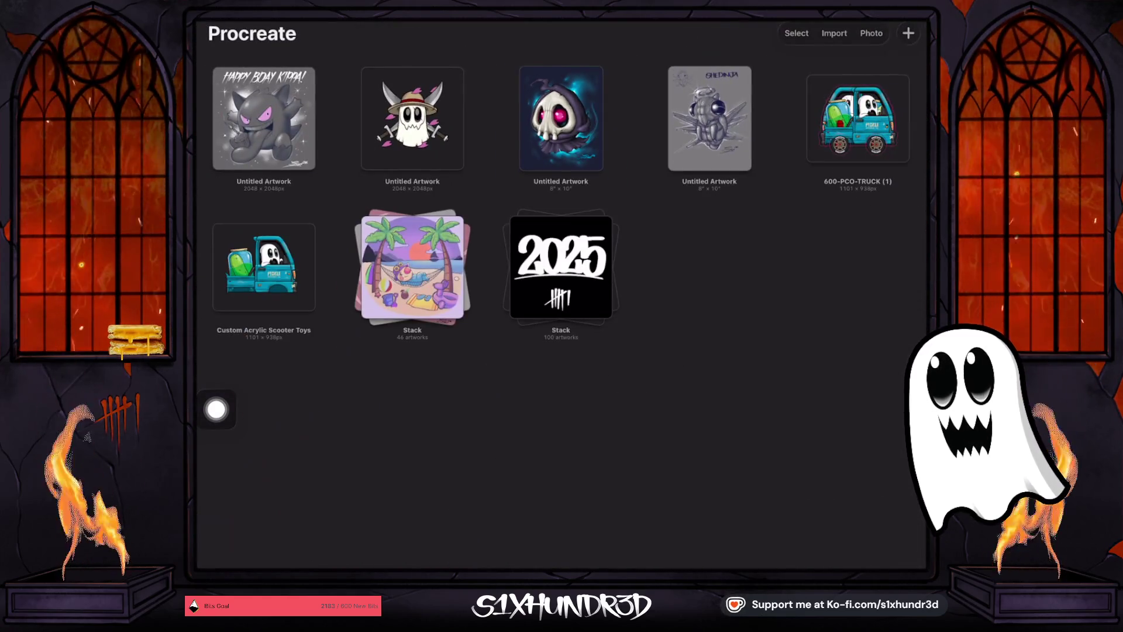
View the finished Gengar cupcake artwork, then return to the gallery and open the pink-eyed Duskull painting.
left_click(264, 118)
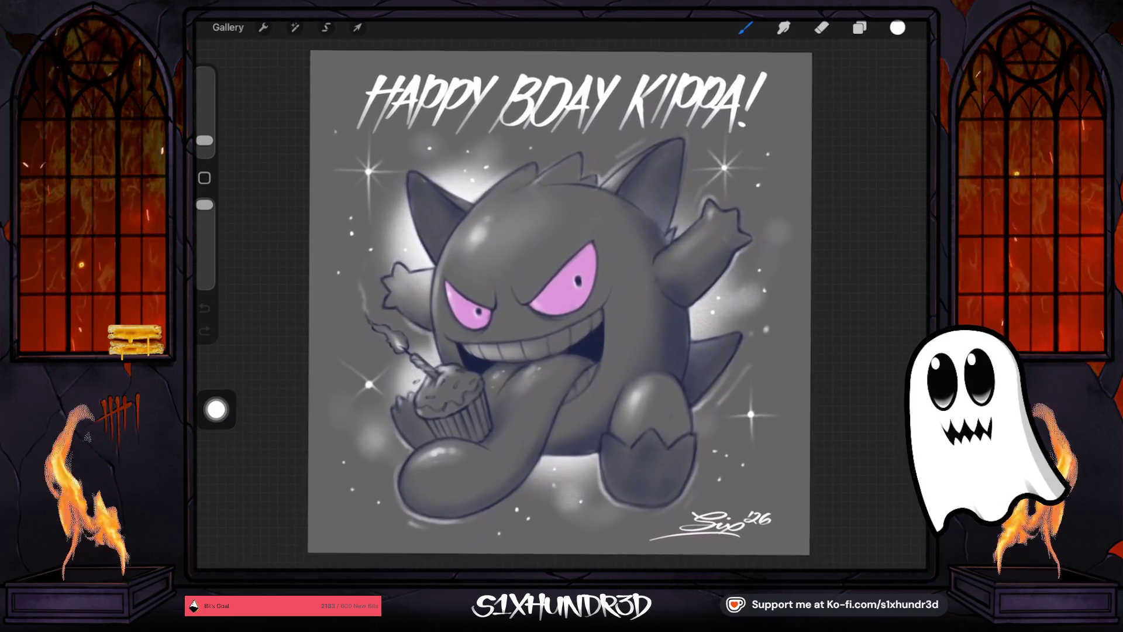
left_click(228, 27)
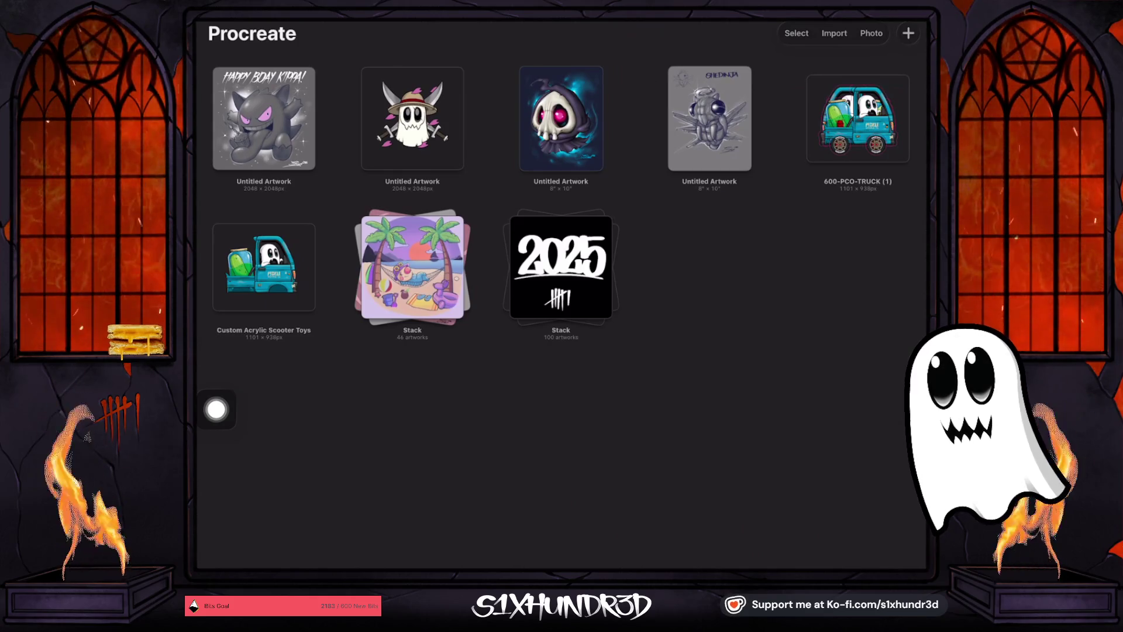
left_click(561, 119)
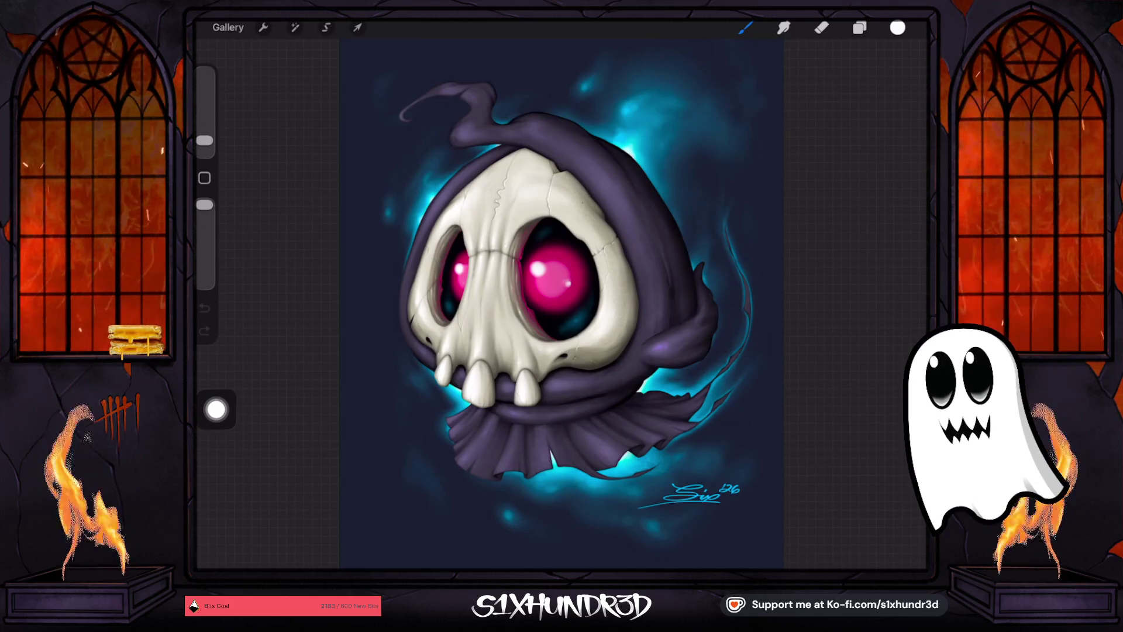
scroll(561, 293, "up", 3)
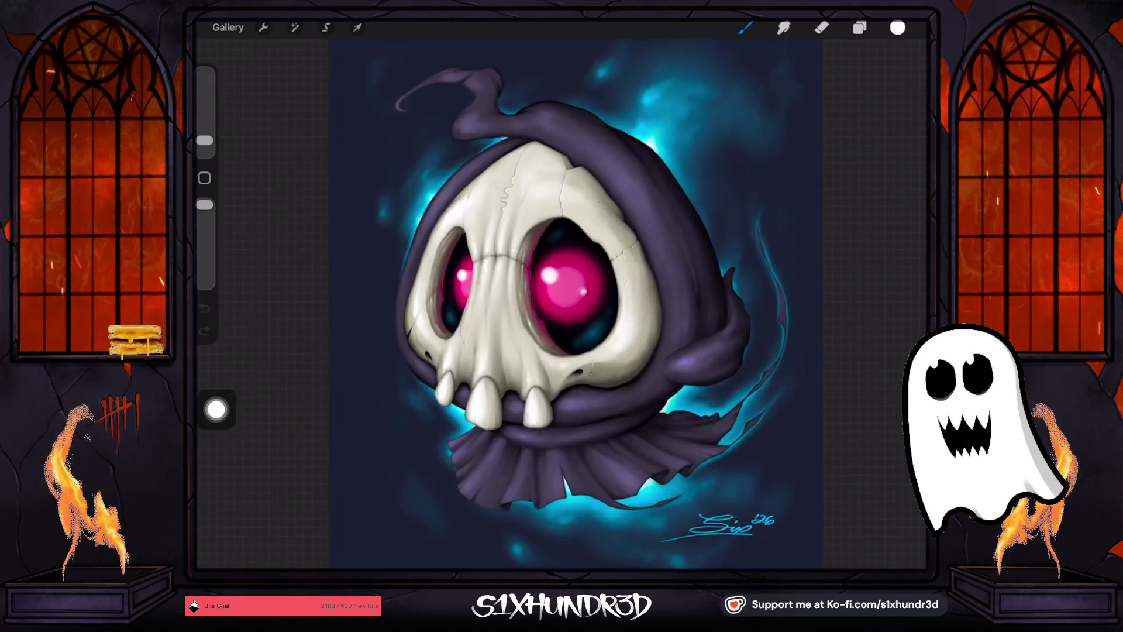
scroll(585, 299, "down", 2)
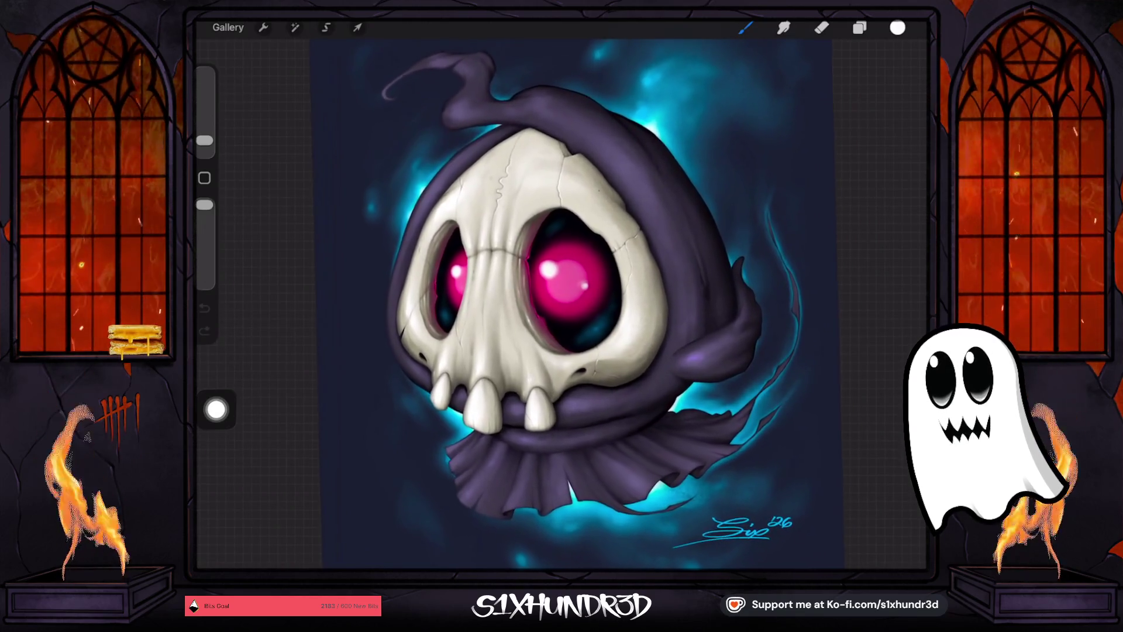
scroll(562, 293, "down", 1)
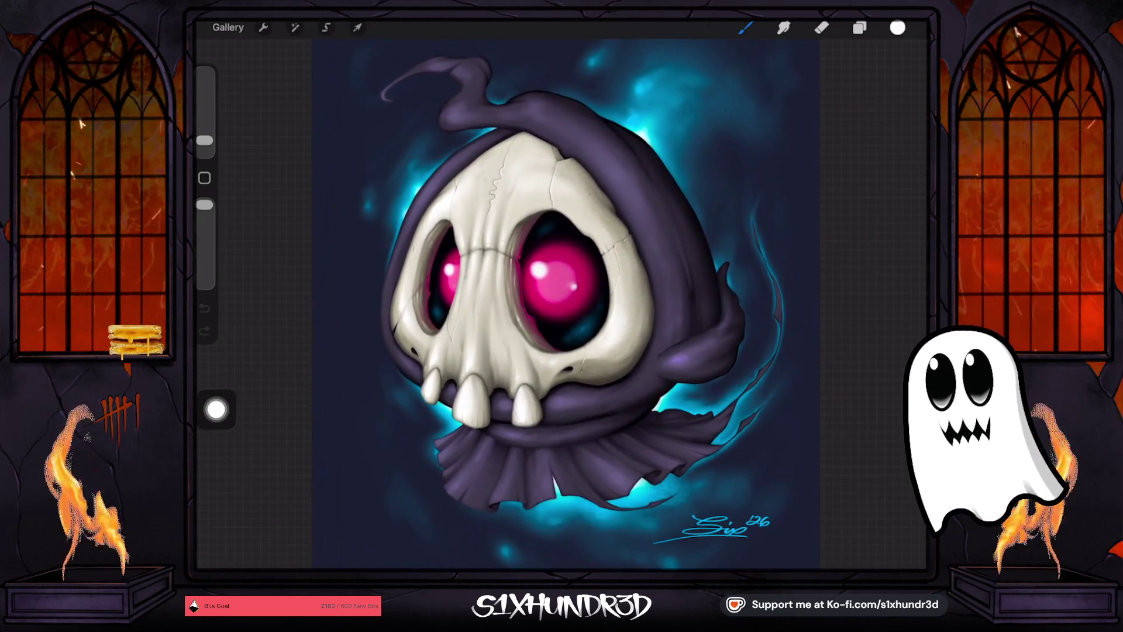